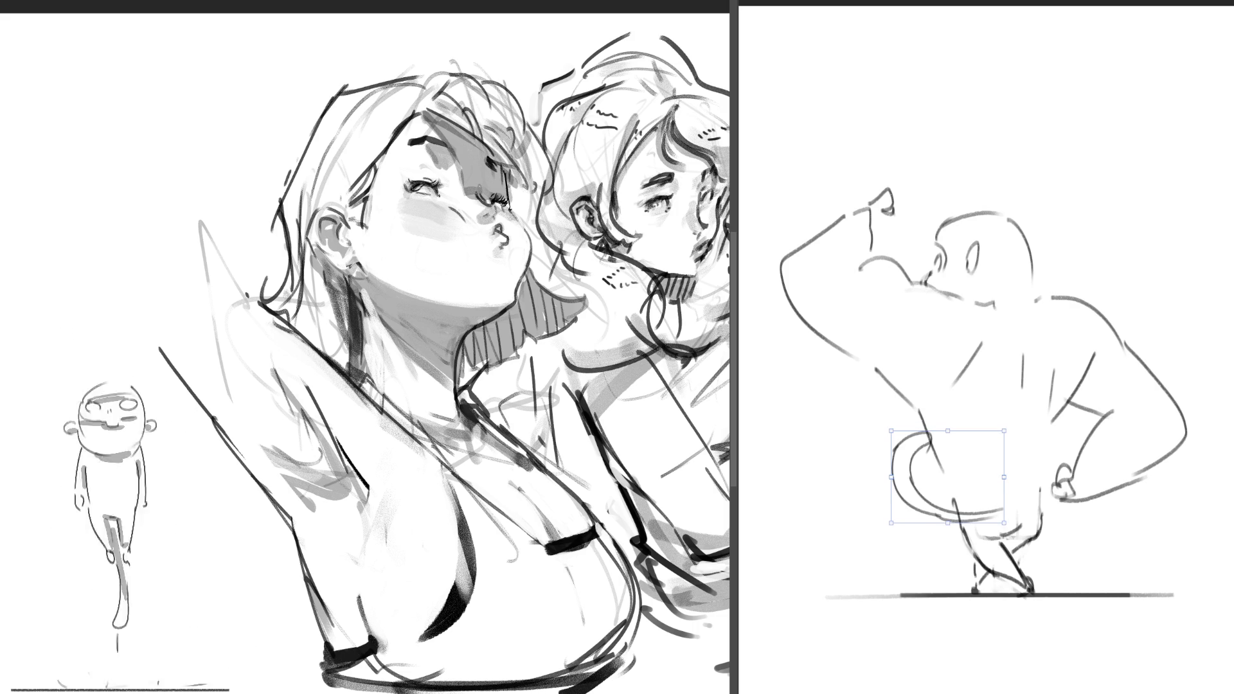
# Step: Redo the tail adjustment, nudging the right figure's tail down two steps and committing it
pyautogui.press('Return')
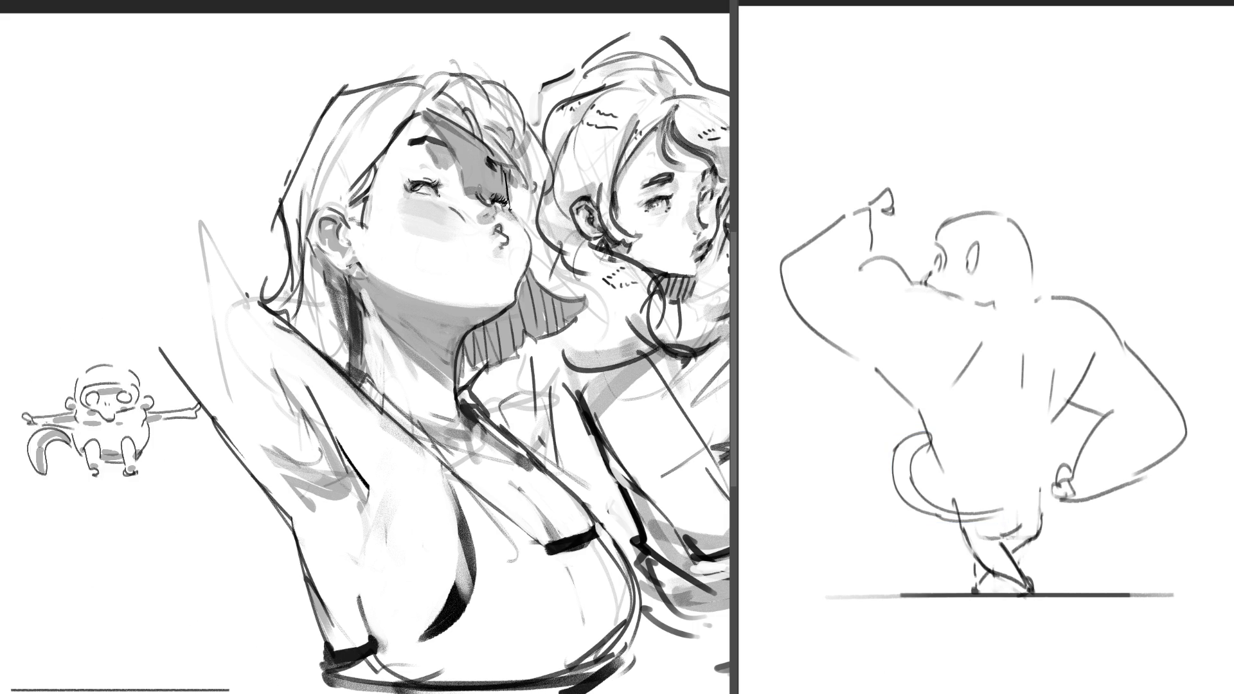
pyautogui.hotkey('ctrl', 'z')
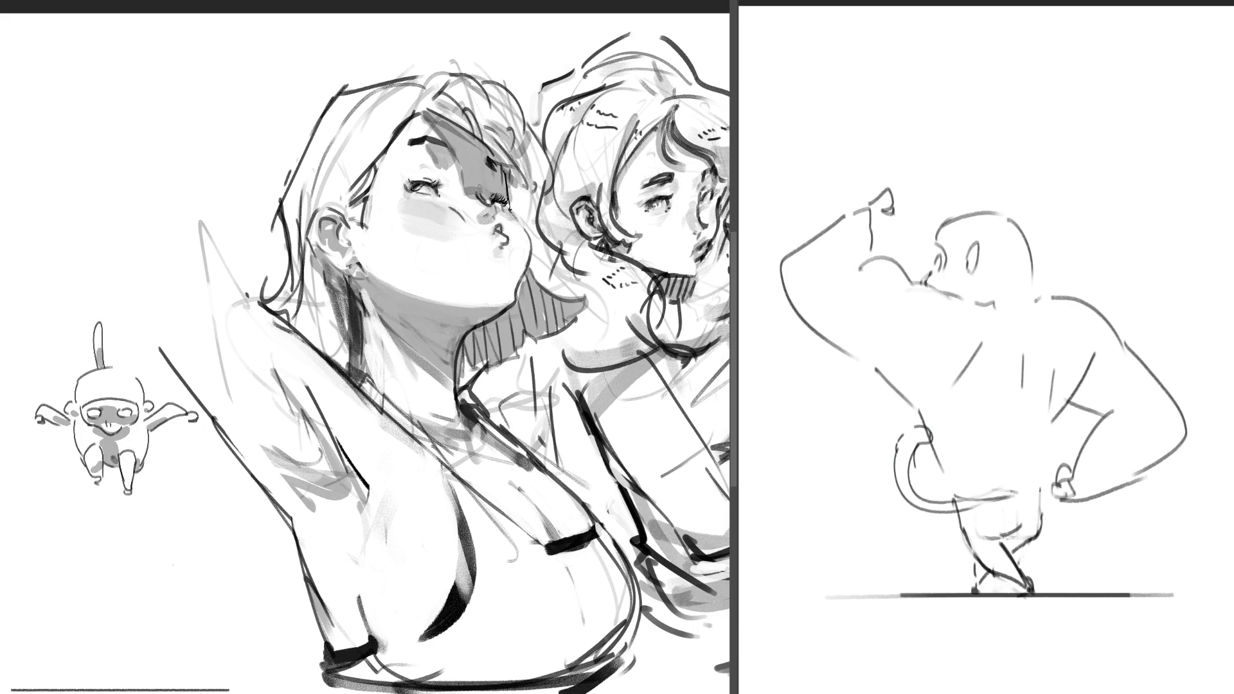
pyautogui.hotkey('ctrl', 't')
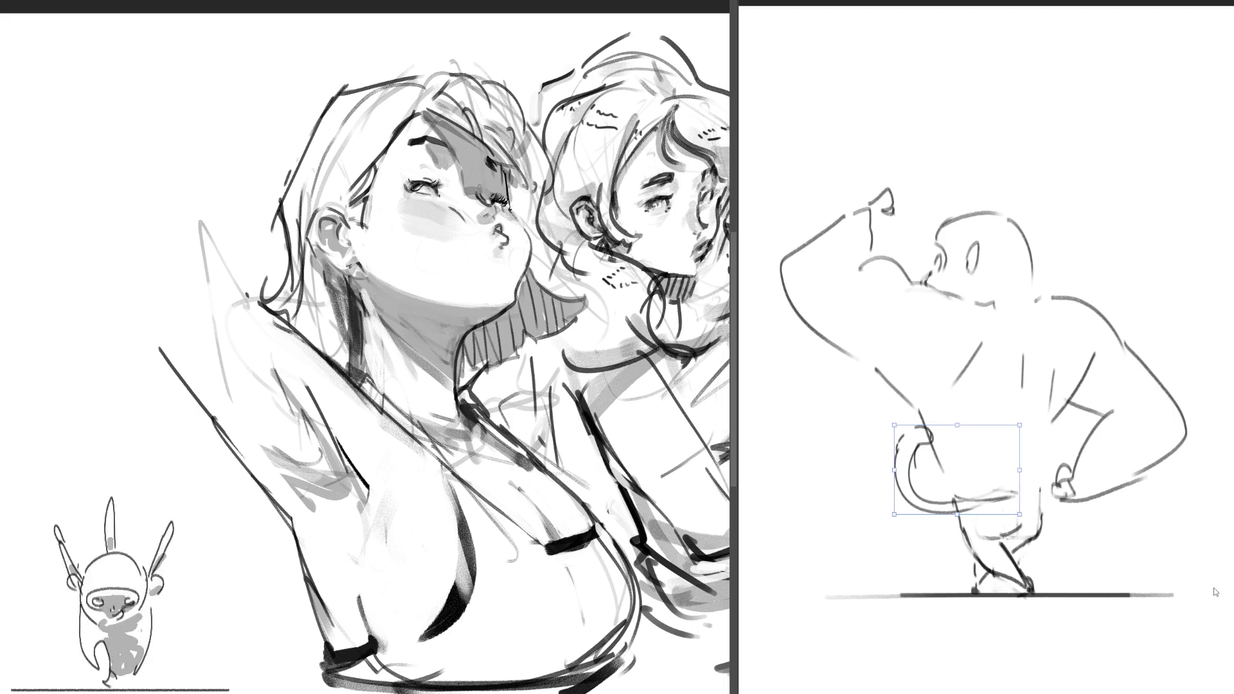
pyautogui.press('Down')
pyautogui.press('Down')
pyautogui.press('Down')
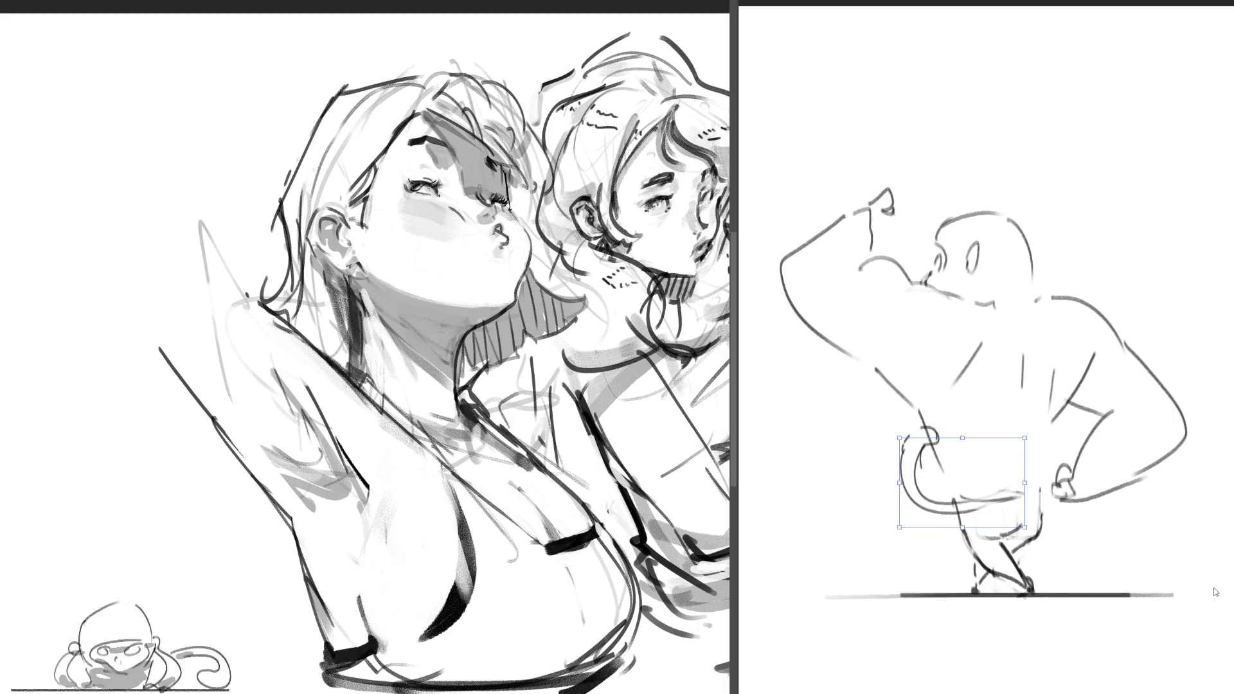
pyautogui.press('Down')
pyautogui.press('Down')
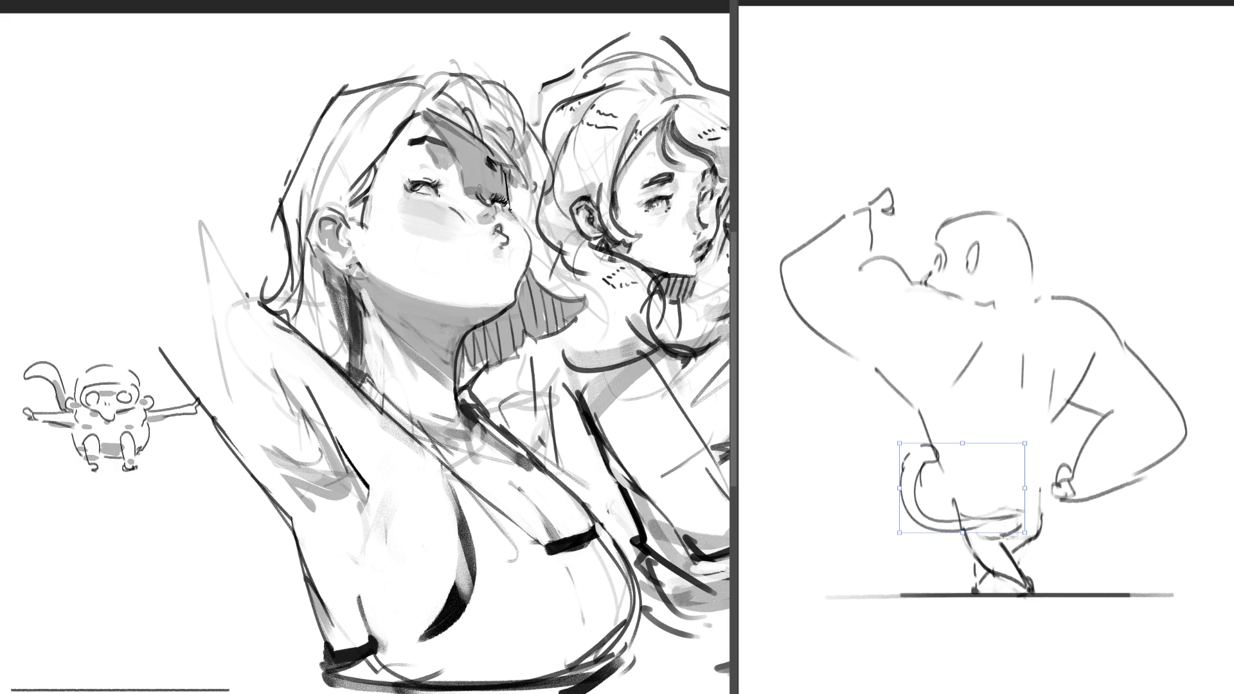
pyautogui.press('Return')
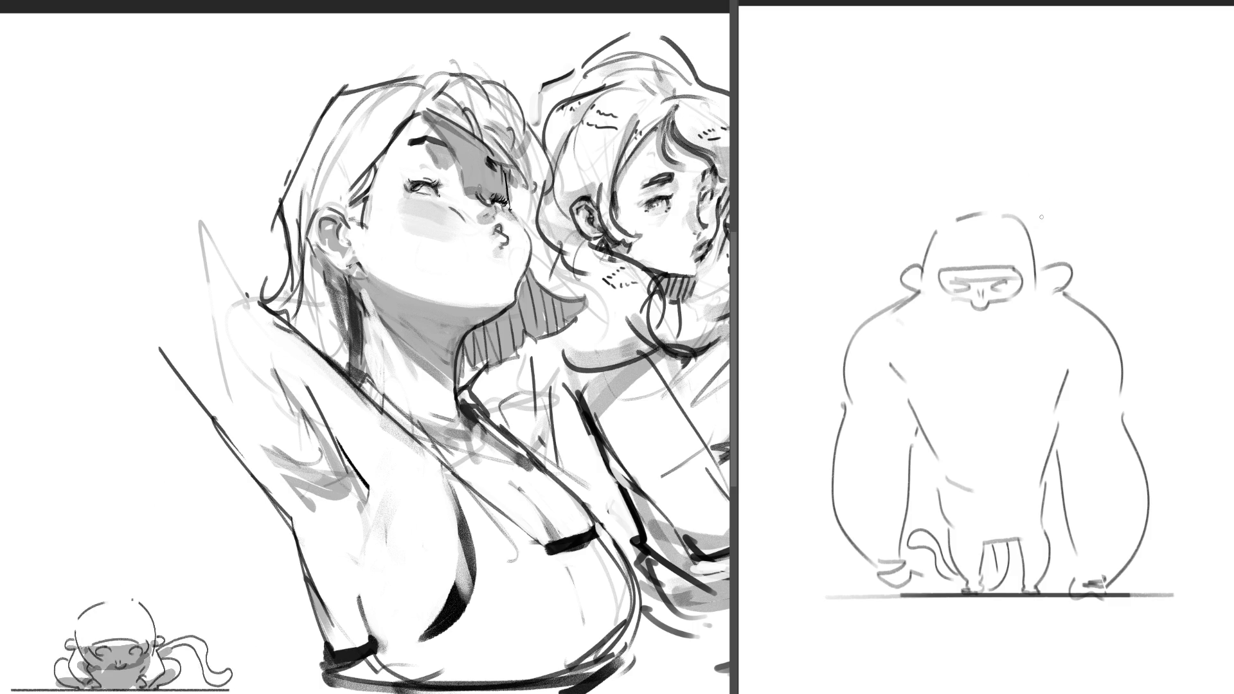
# Step: Shade the gorilla's face band, both ears, chest and hanging tail in grey
pyautogui.moveTo(973, 286); pyautogui.dragTo(996, 285)
pyautogui.moveTo(915, 281); pyautogui.dragTo(913, 283)
pyautogui.moveTo(1048, 280); pyautogui.dragTo(1052, 283)
pyautogui.moveTo(880, 368); pyautogui.dragTo(930, 451)
pyautogui.moveTo(1076, 367); pyautogui.dragTo(1058, 408)
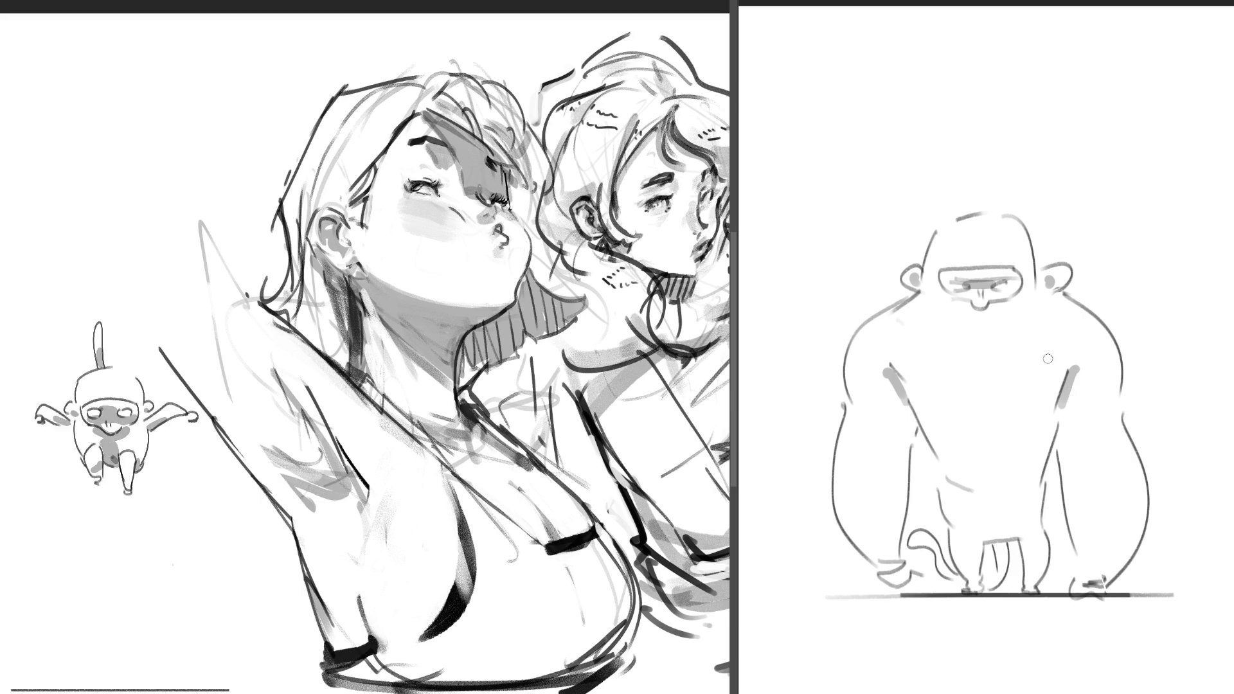
pyautogui.moveTo(995, 548)
pyautogui.mouseDown()
pyautogui.moveTo(990, 587)
pyautogui.moveTo(908, 536)
pyautogui.mouseUp()
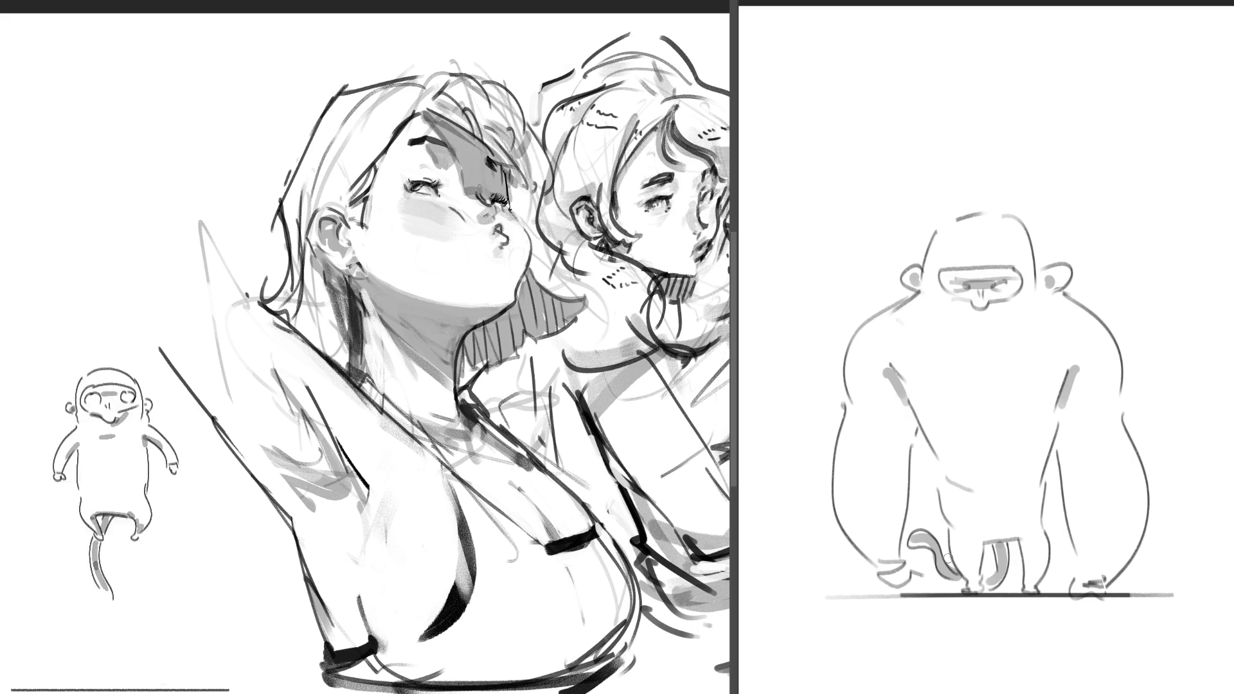
# Step: On the next frame, shade the gorilla's chest, right flank and the area between its legs
pyautogui.press('space')
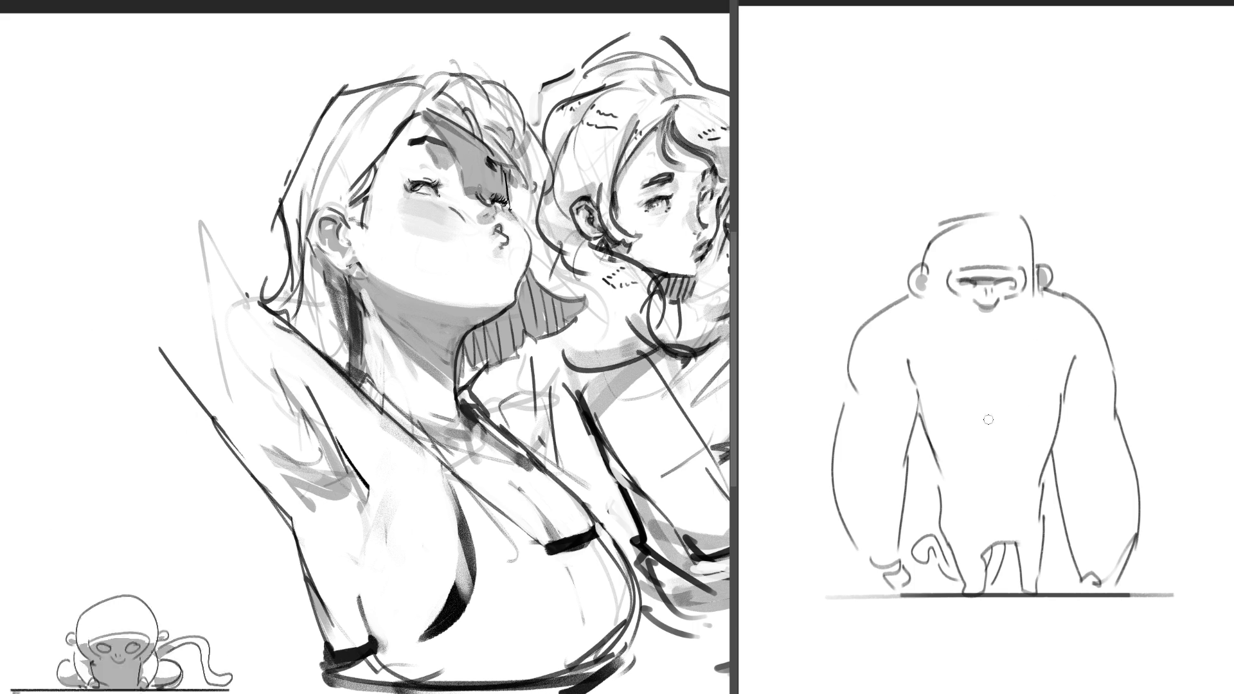
pyautogui.moveTo(917, 385); pyautogui.dragTo(915, 421)
pyautogui.moveTo(1075, 361); pyautogui.dragTo(1068, 431)
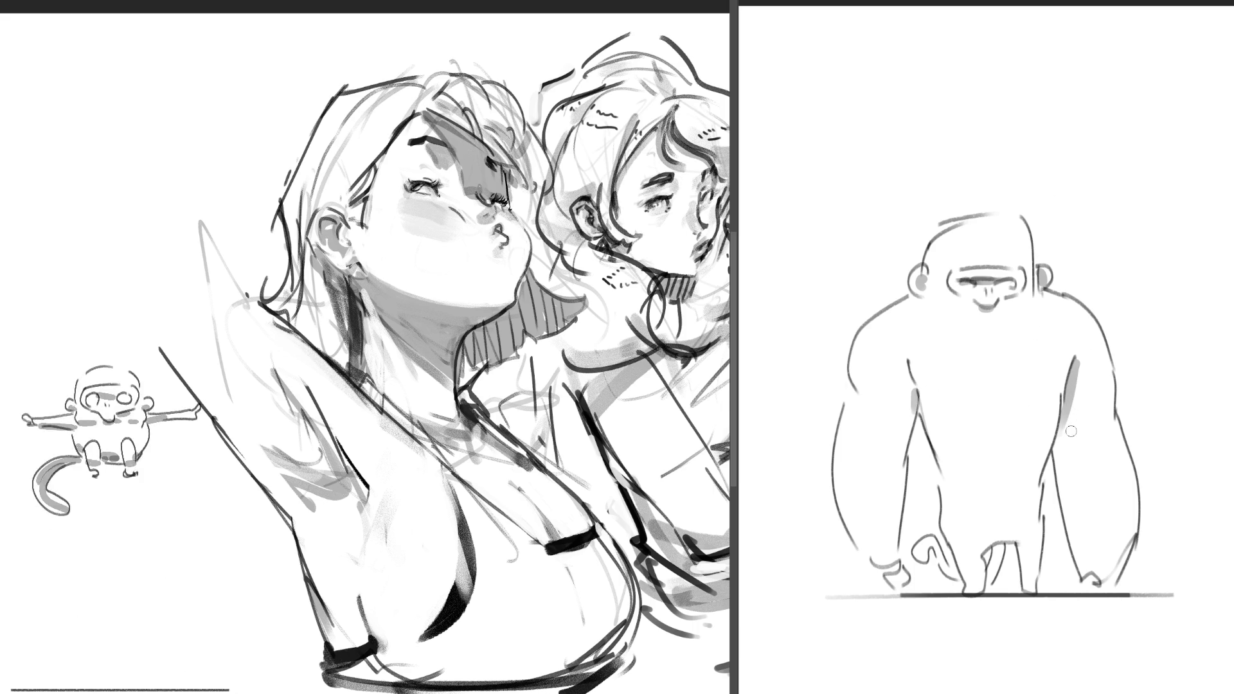
pyautogui.hotkey('ctrl', 'z')
pyautogui.moveTo(1073, 360); pyautogui.dragTo(1068, 540)
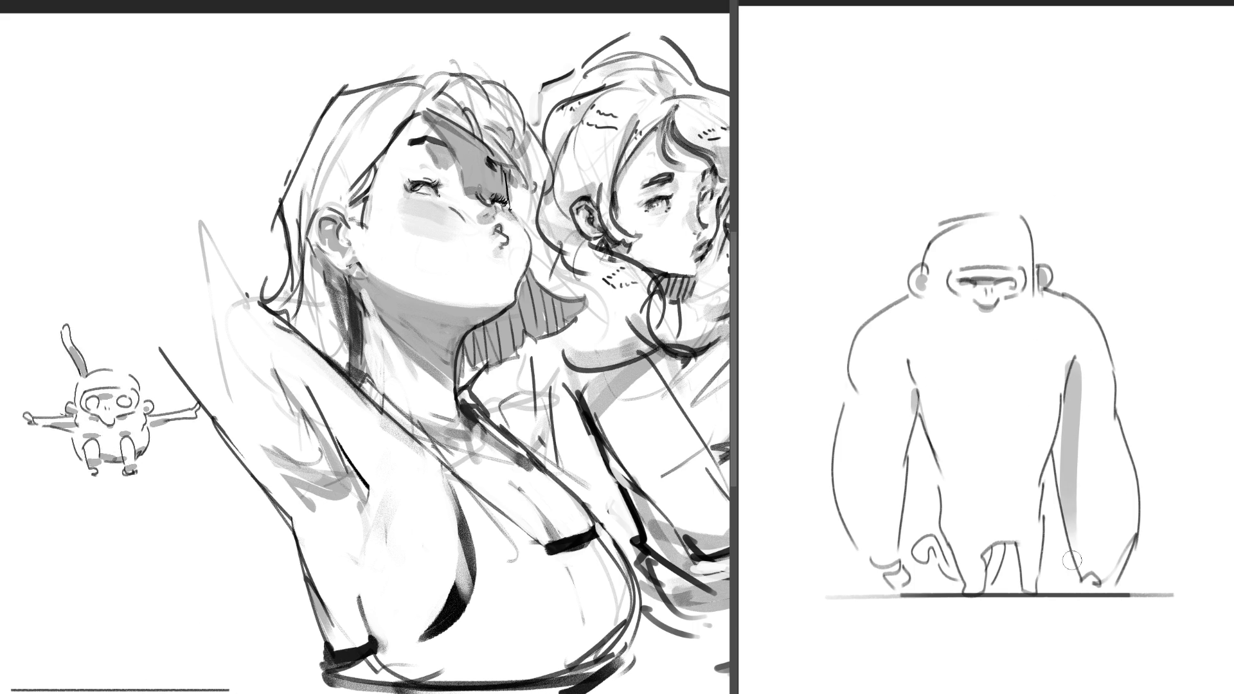
pyautogui.hotkey('ctrl', 'z')
pyautogui.moveTo(1076, 356)
pyautogui.mouseDown()
pyautogui.moveTo(1072, 566)
pyautogui.moveTo(1023, 562)
pyautogui.moveTo(1024, 600)
pyautogui.mouseUp()
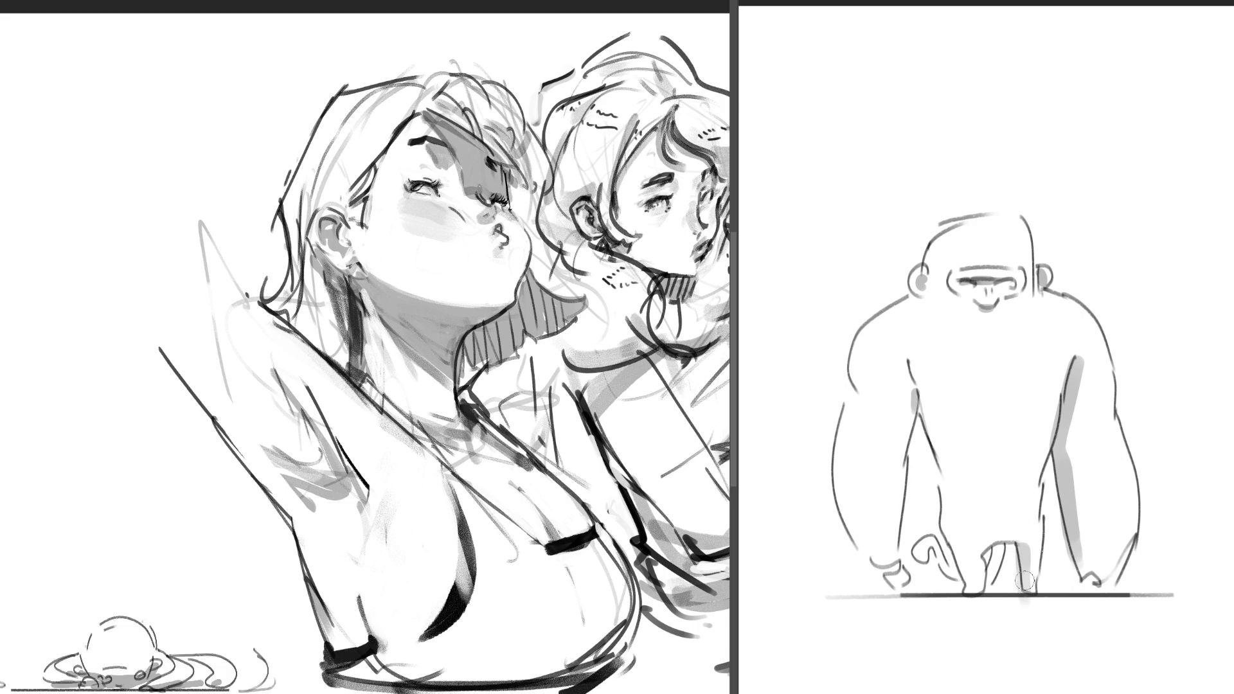
pyautogui.moveTo(995, 541)
pyautogui.mouseDown()
pyautogui.moveTo(990, 591)
pyautogui.moveTo(946, 577)
pyautogui.mouseUp()
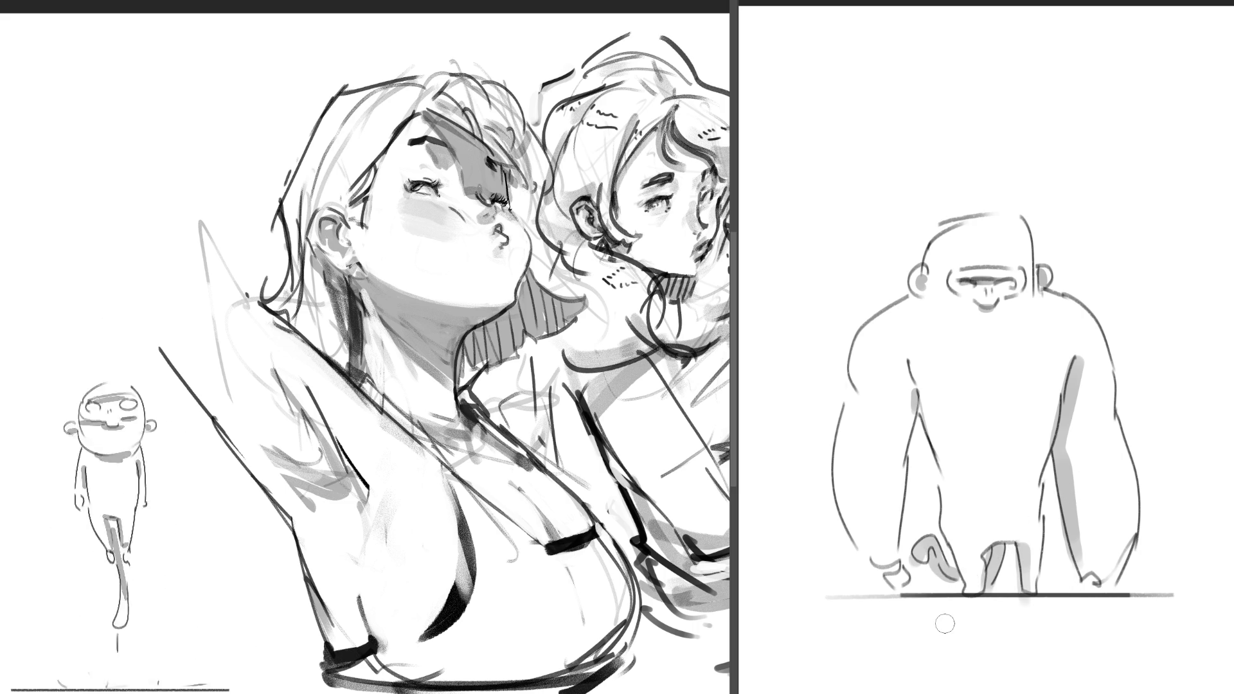
# Step: On the next frame, shade the gorilla's inner left arm, right leg, right arm and left ear
pyautogui.press('Return')
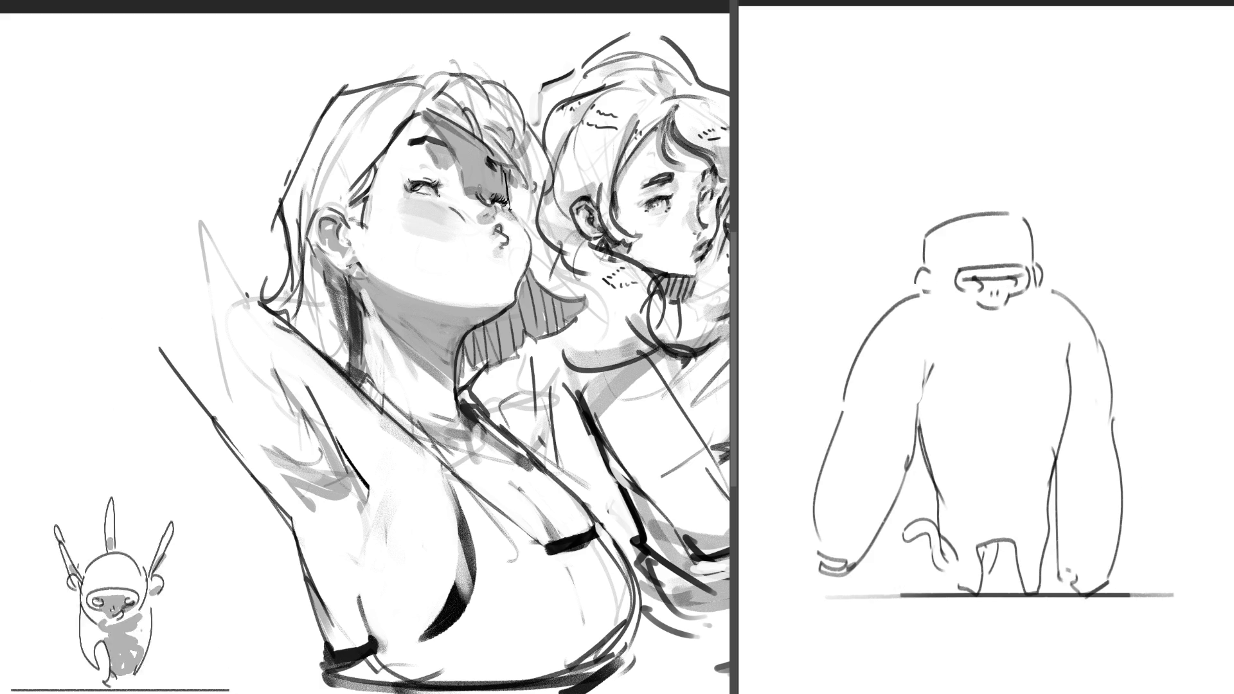
pyautogui.moveTo(931, 375); pyautogui.dragTo(927, 444)
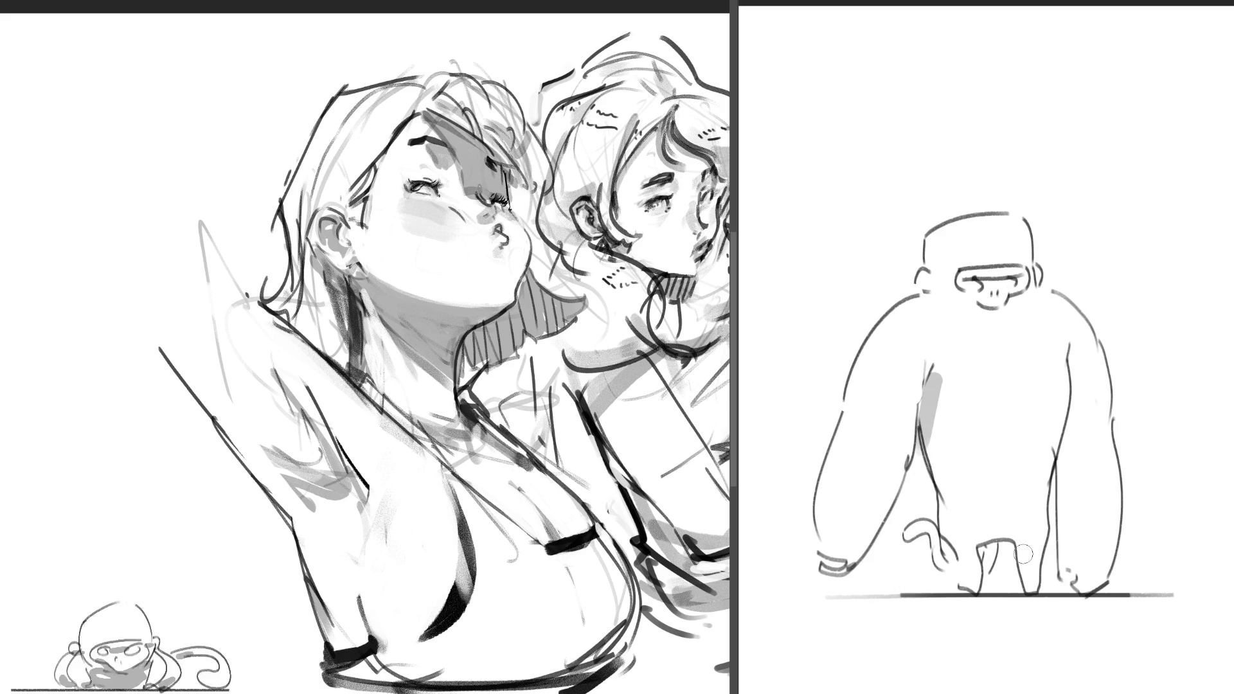
pyautogui.moveTo(1025, 541); pyautogui.dragTo(1027, 604)
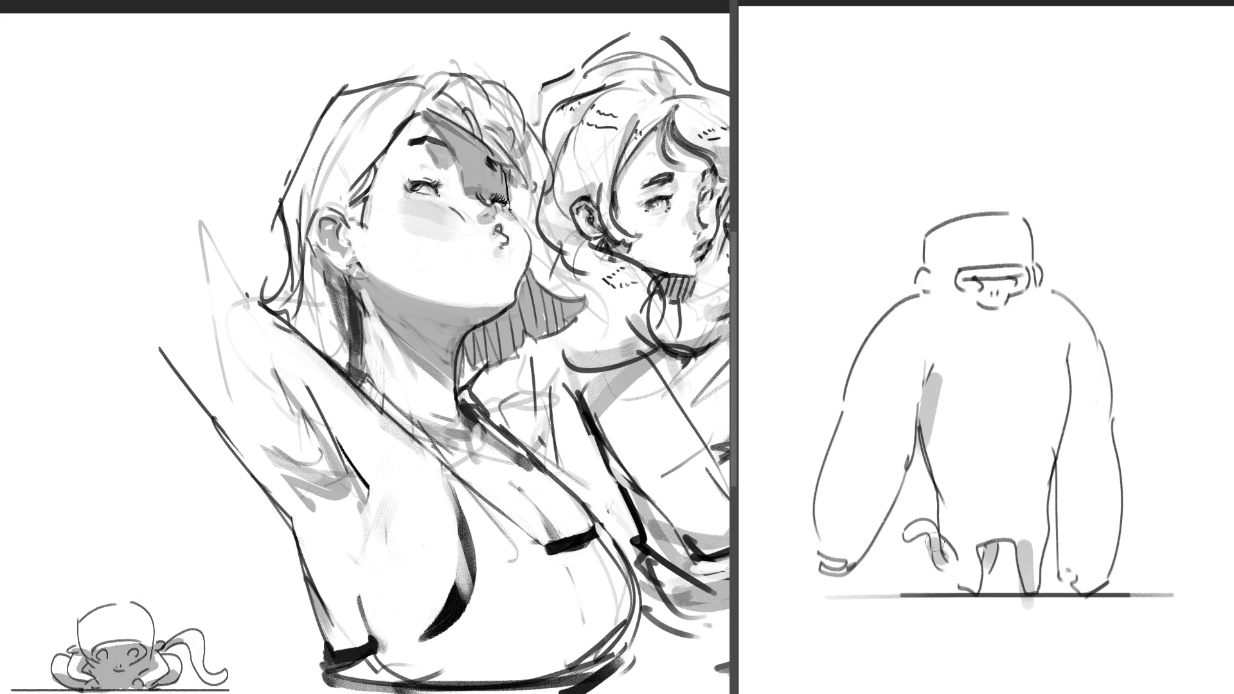
pyautogui.moveTo(1068, 350)
pyautogui.mouseDown()
pyautogui.moveTo(1077, 581)
pyautogui.moveTo(1080, 559)
pyautogui.mouseUp()
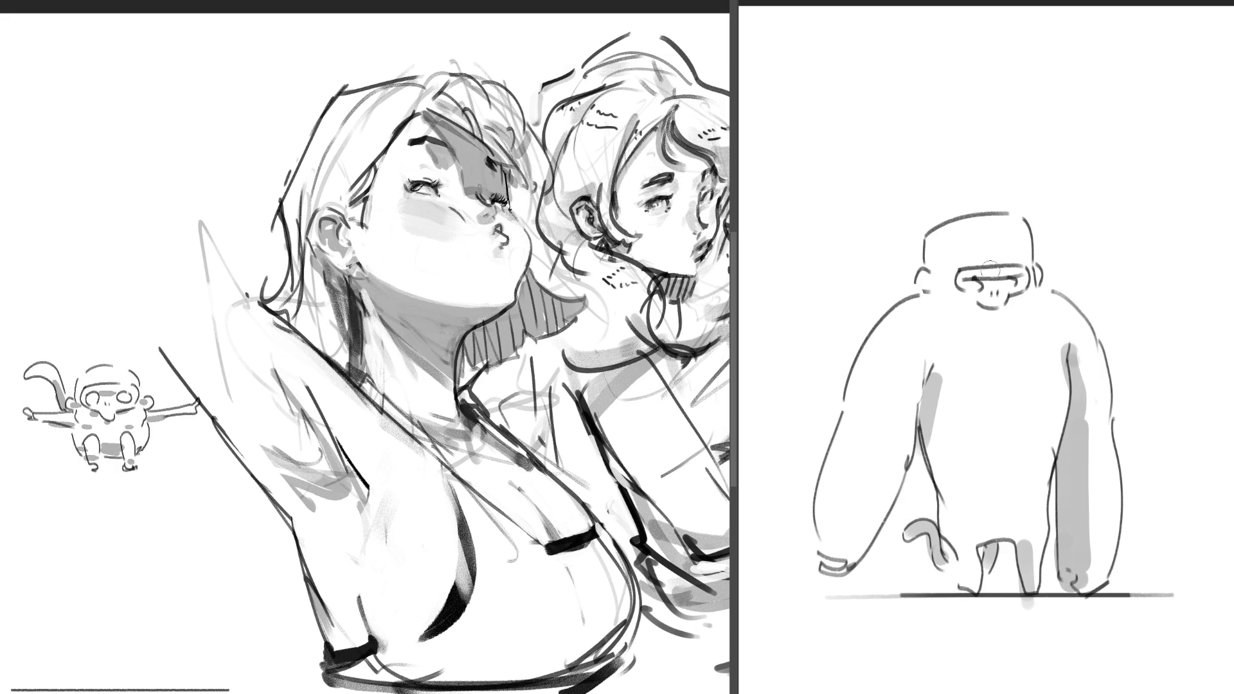
pyautogui.click(927, 280)
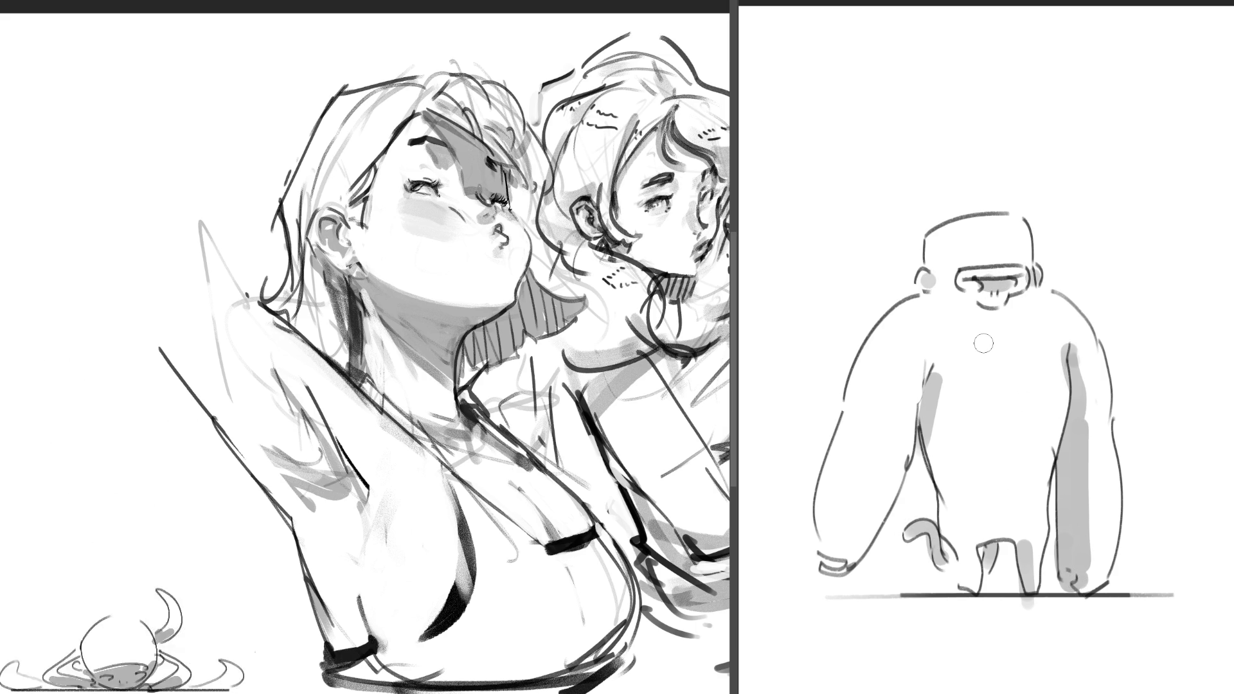
pyautogui.press('.')
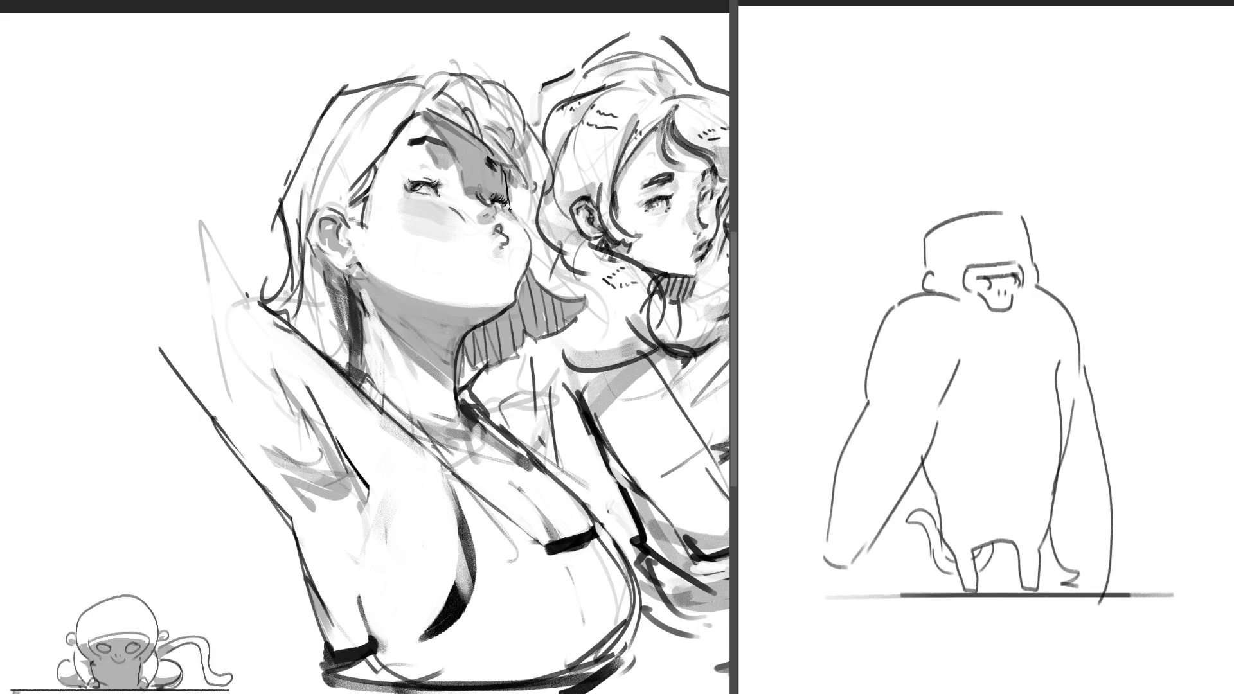
# Step: Shade the gorilla's ears, face band, left arm, right leg and right arm grey, then advance
pyautogui.moveTo(945, 284); pyautogui.dragTo(1058, 276)
pyautogui.moveTo(965, 376); pyautogui.dragTo(937, 475)
pyautogui.moveTo(1025, 545)
pyautogui.mouseDown()
pyautogui.moveTo(1029, 571)
pyautogui.moveTo(958, 558)
pyautogui.moveTo(908, 513)
pyautogui.mouseUp()
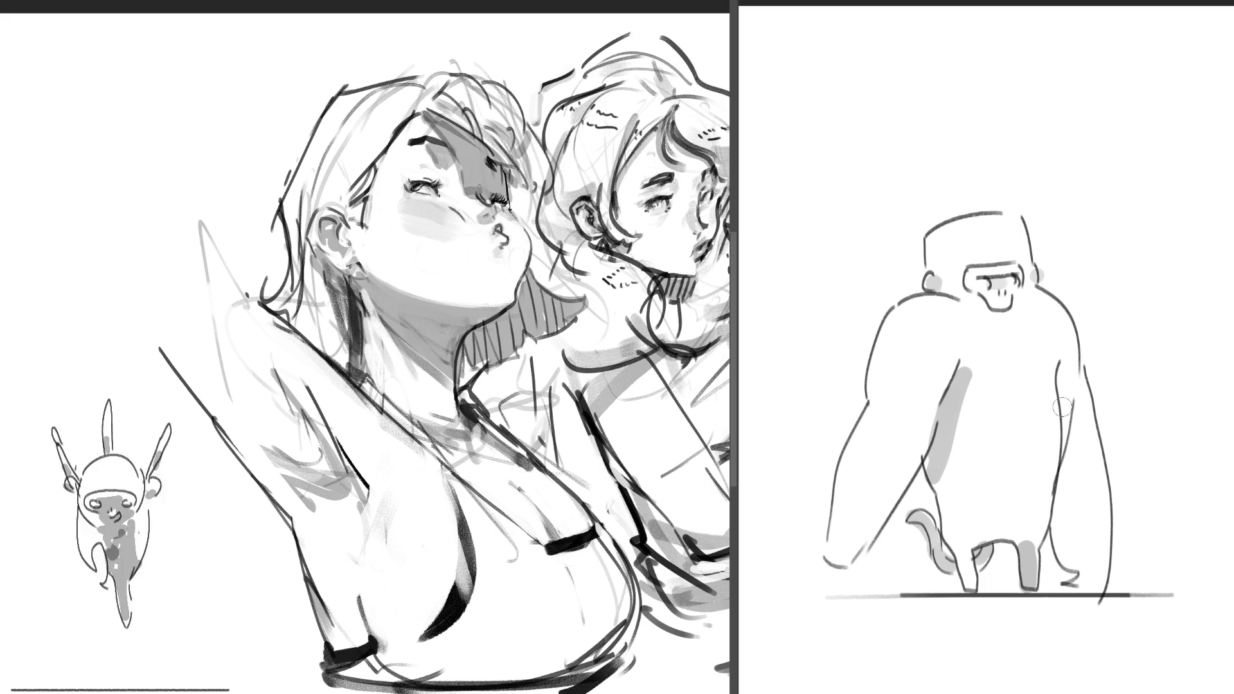
pyautogui.moveTo(1077, 396)
pyautogui.mouseDown()
pyautogui.moveTo(1070, 376)
pyautogui.moveTo(1060, 566)
pyautogui.moveTo(1088, 590)
pyautogui.moveTo(1104, 569)
pyautogui.moveTo(1085, 585)
pyautogui.mouseUp()
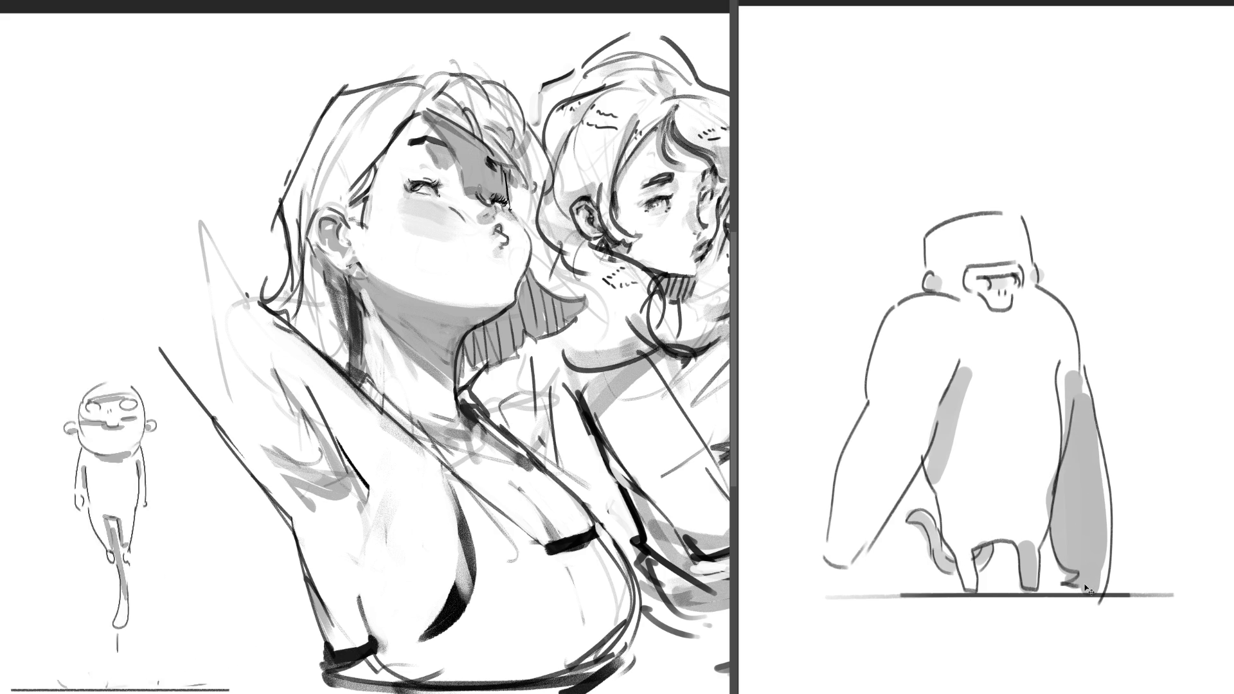
pyautogui.press('space')
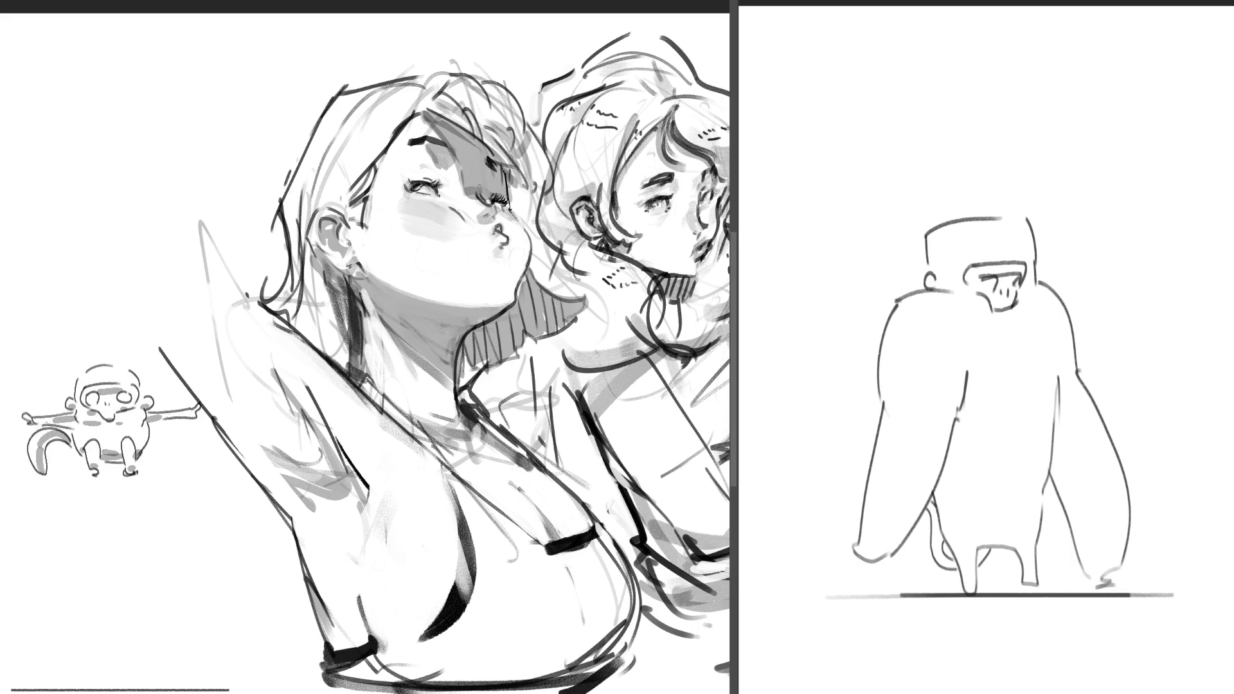
# Step: Shade the gorilla's right arm, legs, tail area and inner arm edge on this frame
pyautogui.moveTo(1068, 392); pyautogui.dragTo(1100, 569)
pyautogui.moveTo(1070, 421)
pyautogui.mouseDown()
pyautogui.moveTo(1102, 569)
pyautogui.moveTo(1059, 495)
pyautogui.mouseUp()
pyautogui.moveTo(1065, 442); pyautogui.dragTo(1095, 572)
pyautogui.moveTo(1083, 462); pyautogui.dragTo(1109, 575)
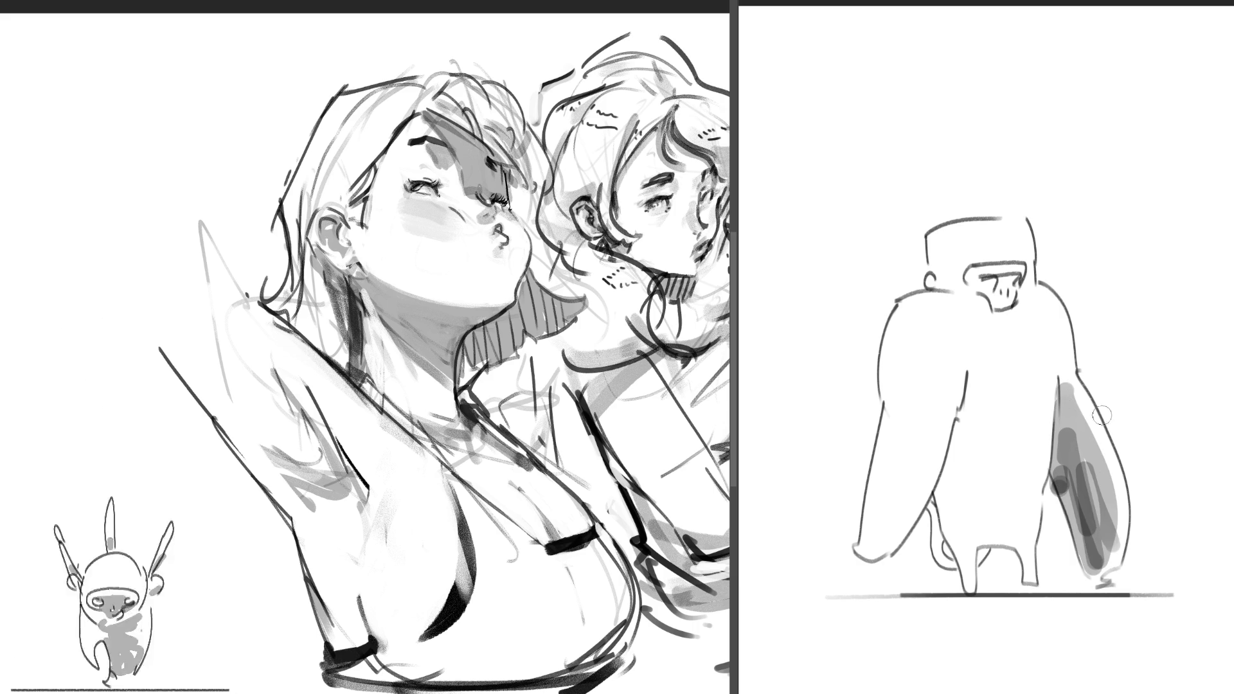
pyautogui.hotkey('ctrl', 'z')
pyautogui.hotkey('ctrl', 'z')
pyautogui.hotkey('ctrl', 'z')
pyautogui.hotkey('ctrl', 'z')
pyautogui.moveTo(1076, 384)
pyautogui.mouseDown()
pyautogui.moveTo(1067, 437)
pyautogui.moveTo(1093, 565)
pyautogui.moveTo(1106, 399)
pyautogui.moveTo(1089, 495)
pyautogui.mouseUp()
pyautogui.moveTo(1070, 450)
pyautogui.mouseDown()
pyautogui.moveTo(1093, 556)
pyautogui.moveTo(1118, 582)
pyautogui.mouseUp()
pyautogui.moveTo(1021, 537)
pyautogui.mouseDown()
pyautogui.moveTo(1031, 574)
pyautogui.moveTo(990, 557)
pyautogui.moveTo(939, 562)
pyautogui.mouseUp()
pyautogui.moveTo(939, 552); pyautogui.dragTo(925, 501)
pyautogui.moveTo(964, 379); pyautogui.dragTo(942, 538)
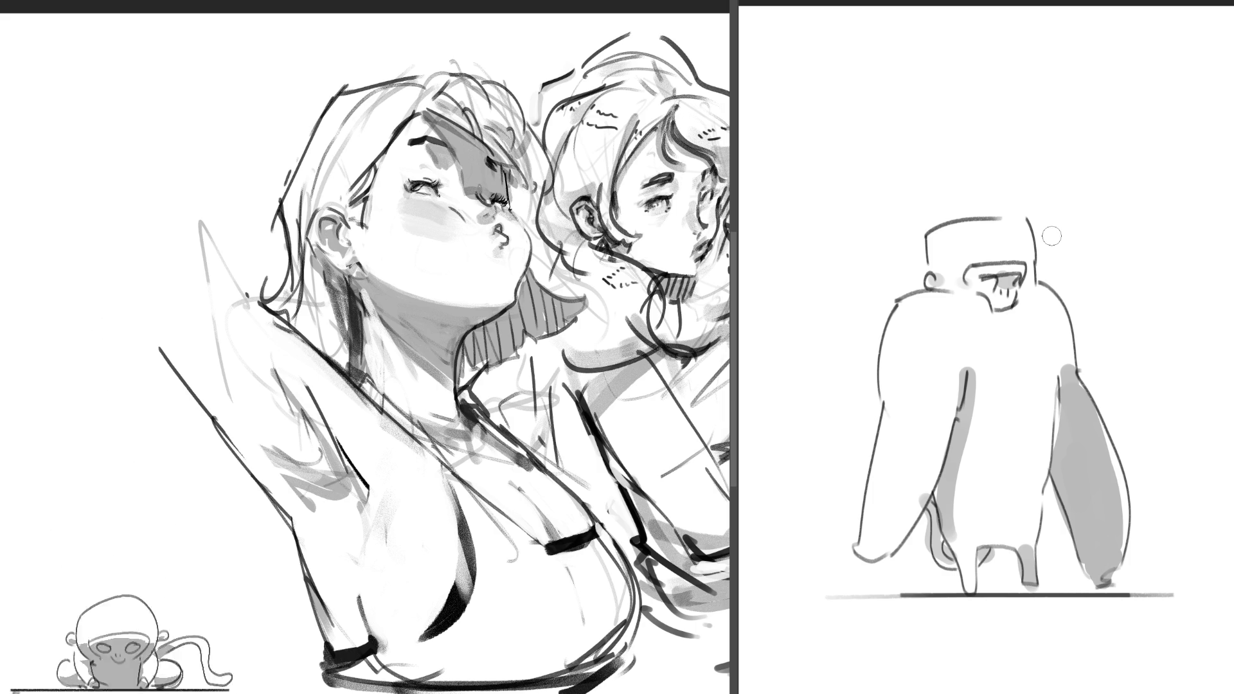
# Step: On the next frame, widen grey shading down the right arm and shade the legs and foot
pyautogui.press('space')
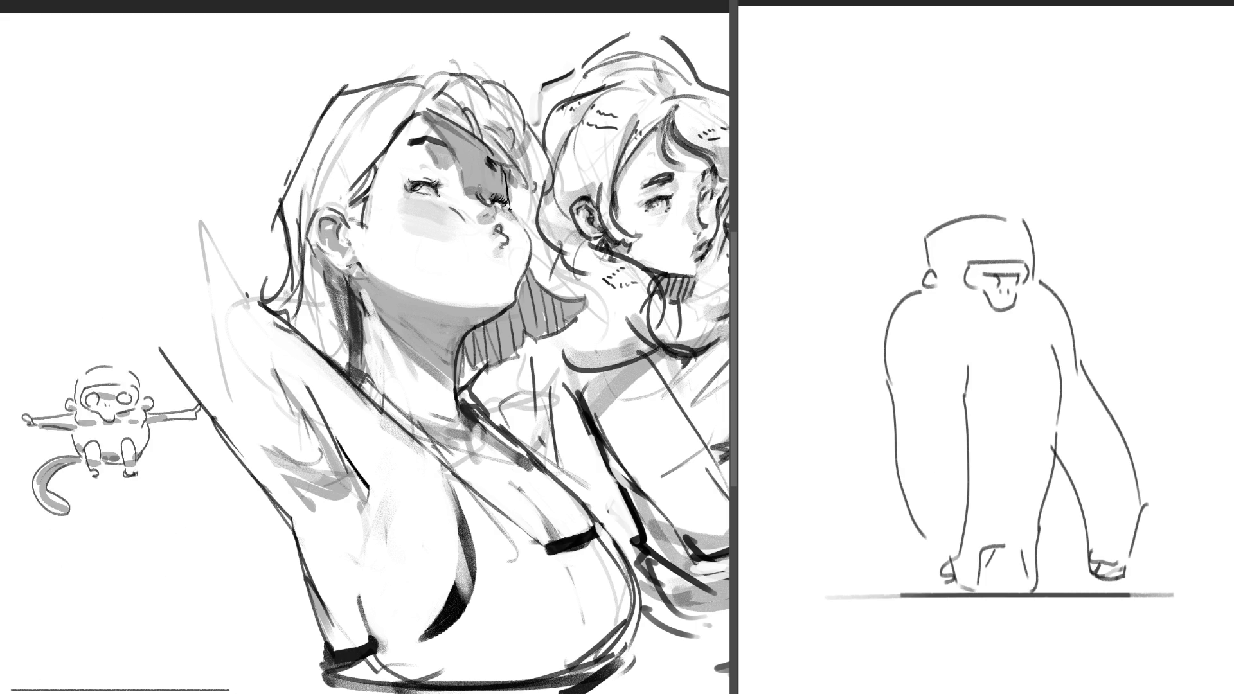
pyautogui.moveTo(1066, 361); pyautogui.dragTo(1100, 532)
pyautogui.moveTo(1076, 388); pyautogui.dragTo(1108, 571)
pyautogui.moveTo(1096, 525)
pyautogui.mouseDown()
pyautogui.moveTo(1097, 556)
pyautogui.moveTo(1119, 571)
pyautogui.mouseUp()
pyautogui.moveTo(1073, 386); pyautogui.dragTo(1115, 545)
pyautogui.moveTo(1112, 444); pyautogui.dragTo(1122, 513)
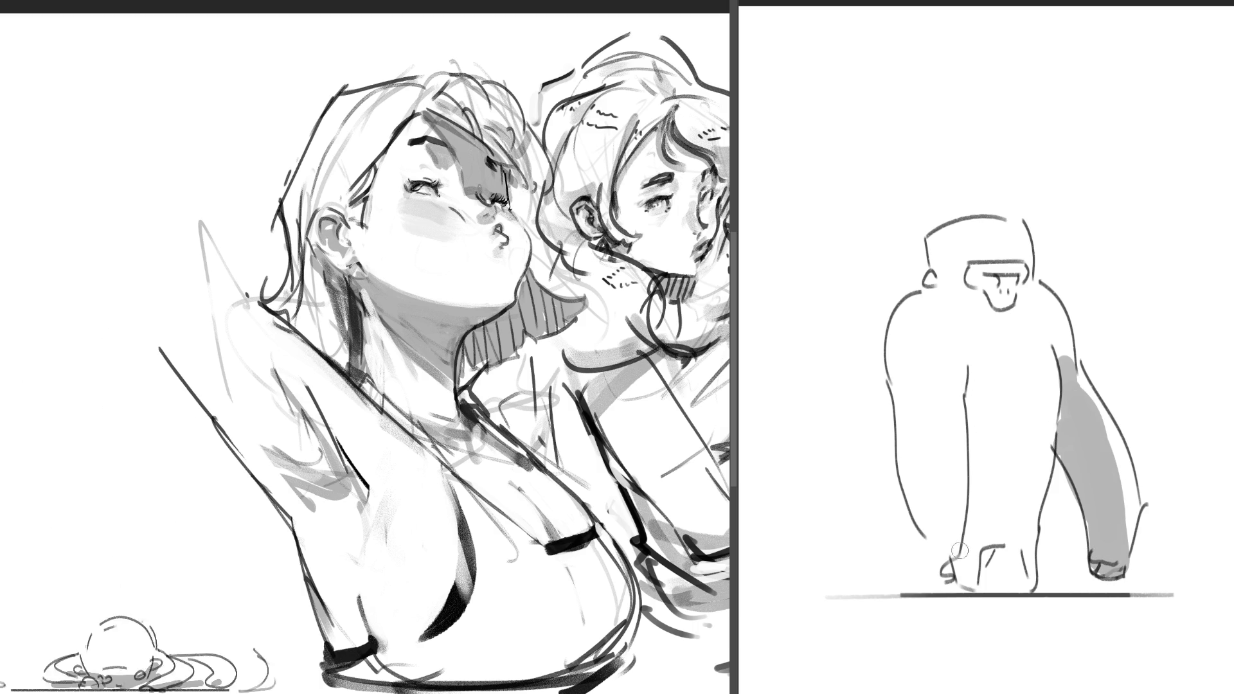
pyautogui.moveTo(954, 568); pyautogui.dragTo(962, 582)
pyautogui.moveTo(1022, 545)
pyautogui.mouseDown()
pyautogui.moveTo(1028, 592)
pyautogui.moveTo(1040, 591)
pyautogui.mouseUp()
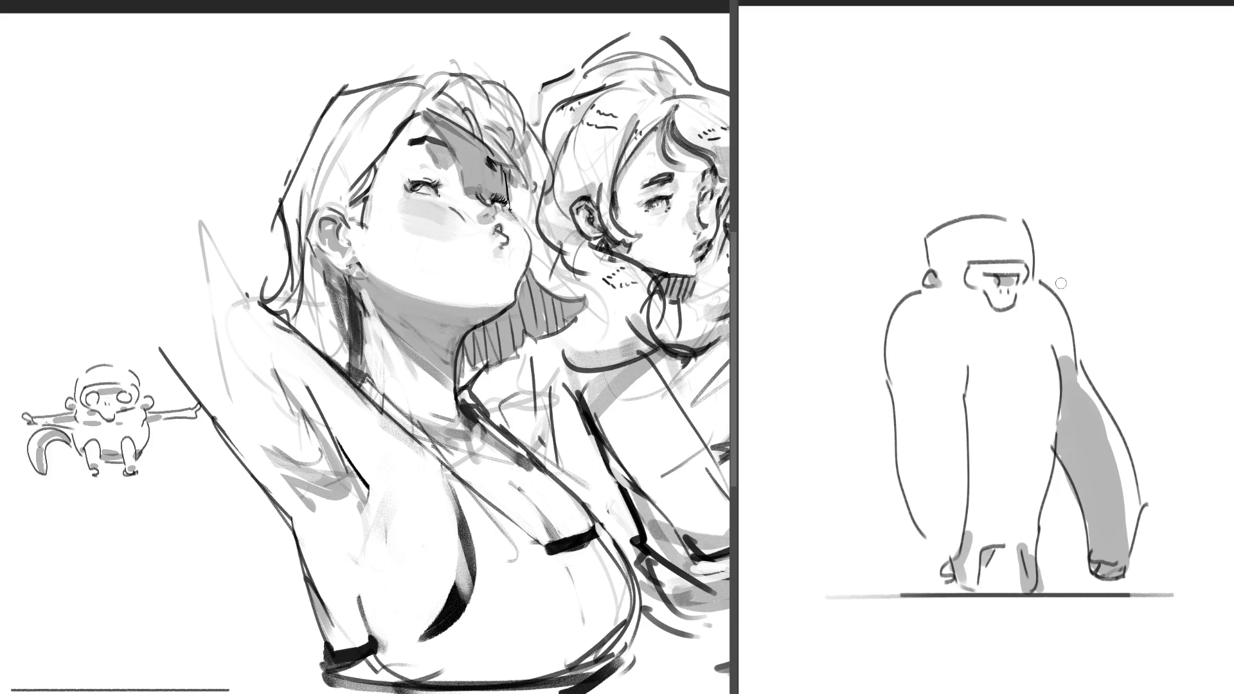
# Step: On the following frame, shade the feet and fill the right arm with lighter grey tone
pyautogui.press('space')
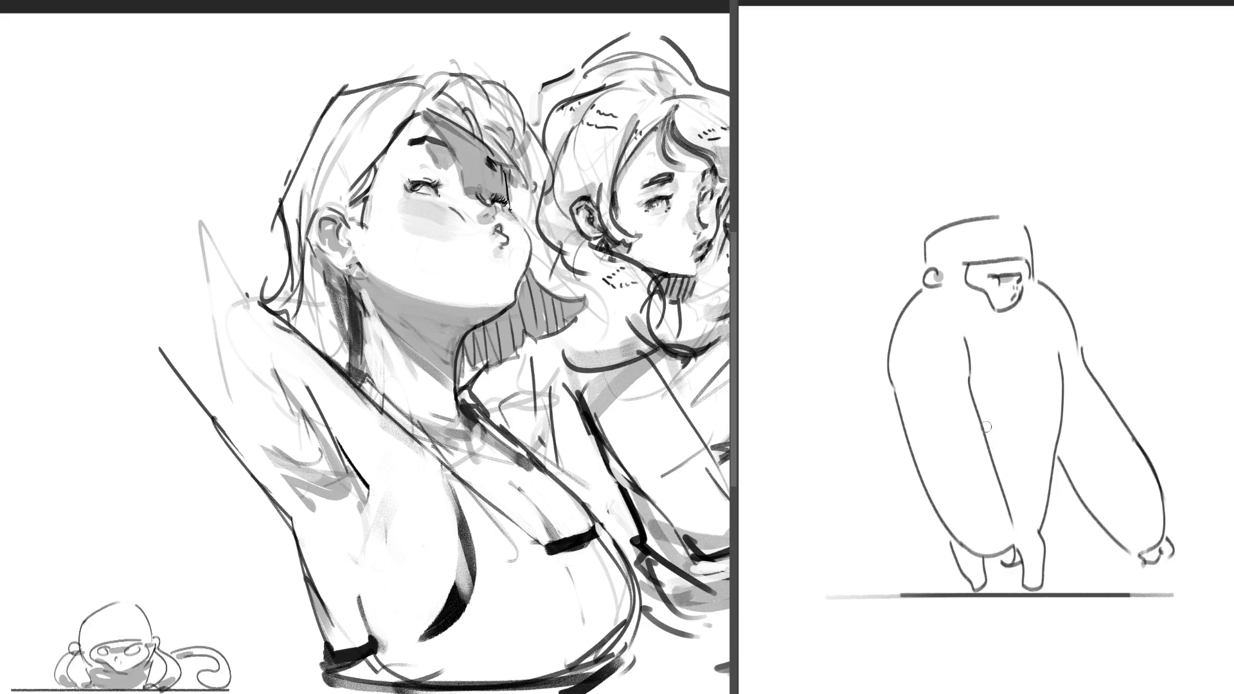
pyautogui.moveTo(958, 551)
pyautogui.mouseDown()
pyautogui.moveTo(970, 579)
pyautogui.moveTo(977, 566)
pyautogui.moveTo(1036, 583)
pyautogui.mouseUp()
pyautogui.moveTo(1067, 368)
pyautogui.mouseDown()
pyautogui.moveTo(1128, 487)
pyautogui.moveTo(1082, 450)
pyautogui.moveTo(1068, 384)
pyautogui.mouseUp()
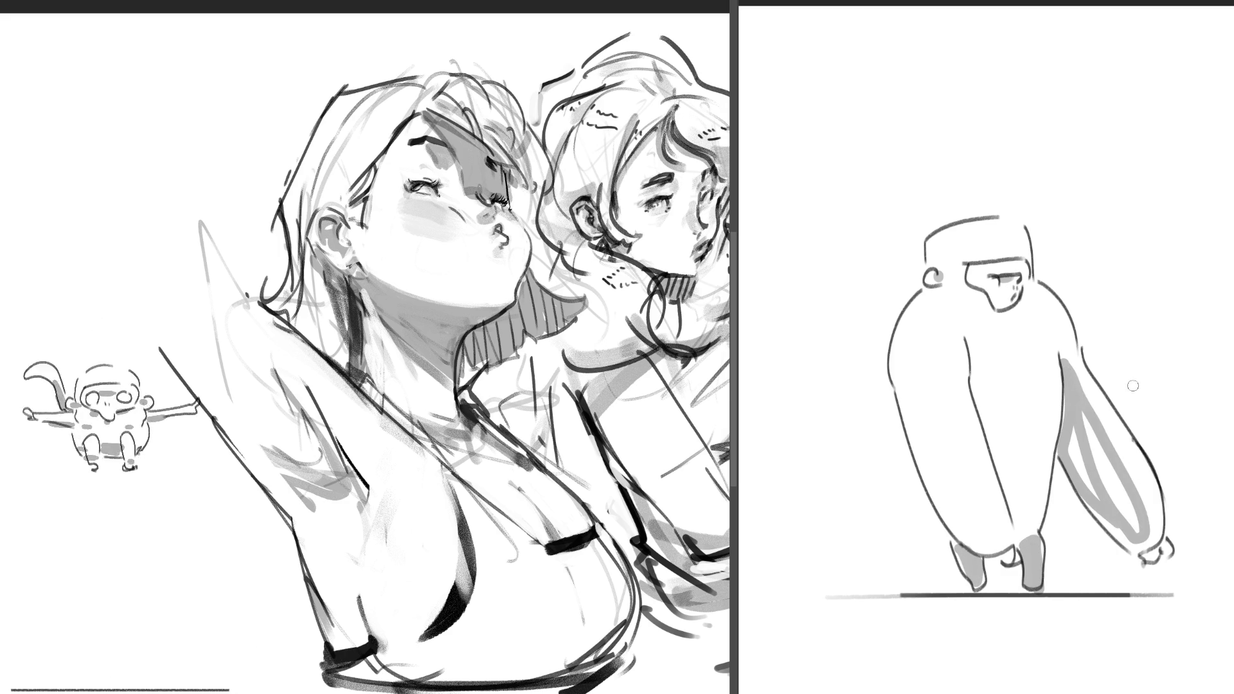
pyautogui.hotkey('ctrl', 'z')
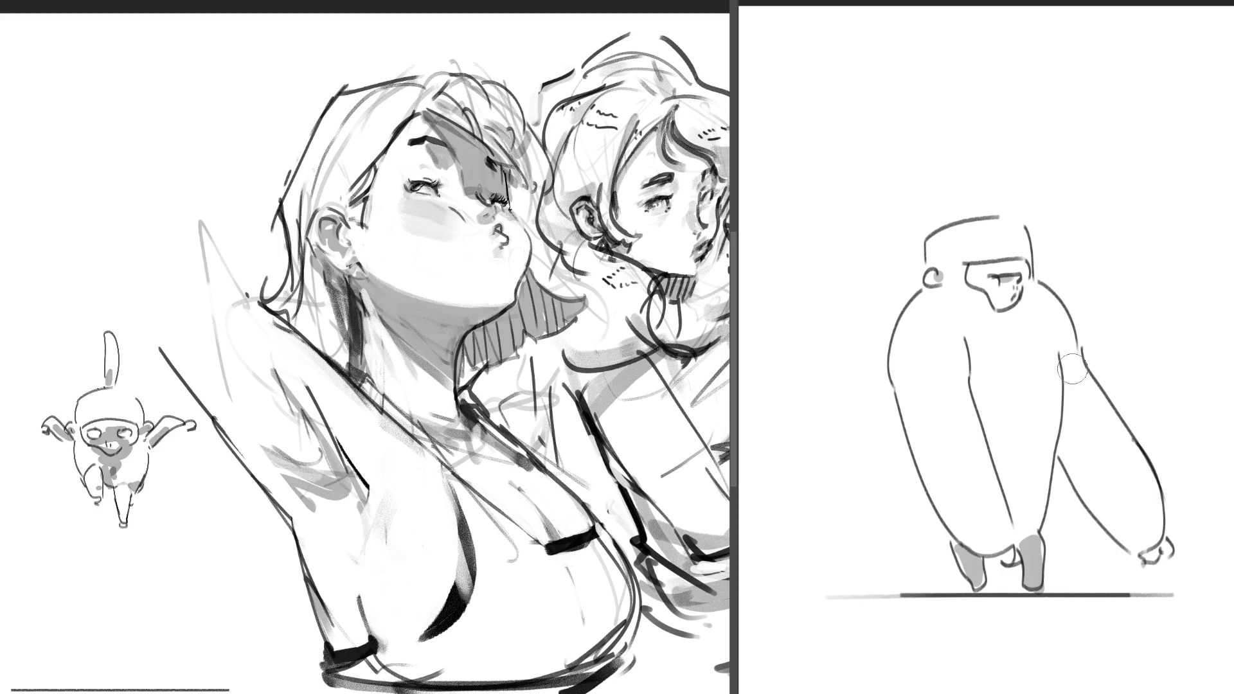
pyautogui.moveTo(1056, 371)
pyautogui.mouseDown()
pyautogui.moveTo(1044, 370)
pyautogui.moveTo(1124, 514)
pyautogui.moveTo(1060, 386)
pyautogui.moveTo(1106, 509)
pyautogui.mouseUp()
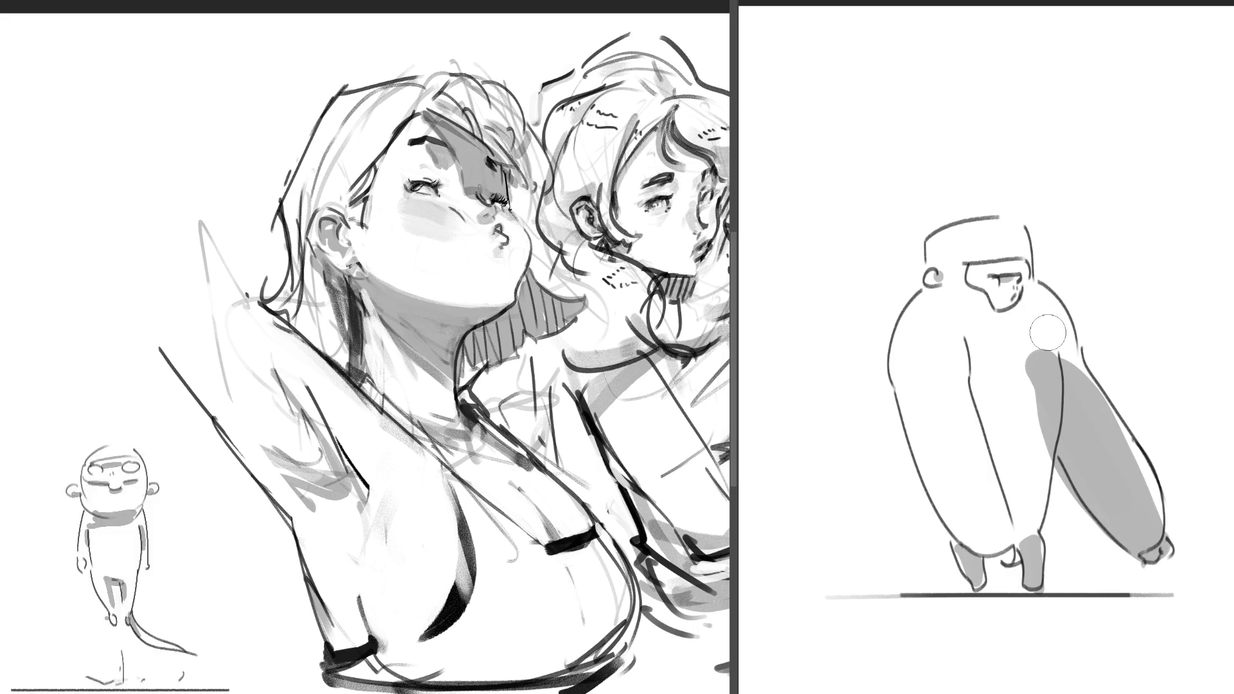
pyautogui.moveTo(1043, 363); pyautogui.dragTo(1034, 381)
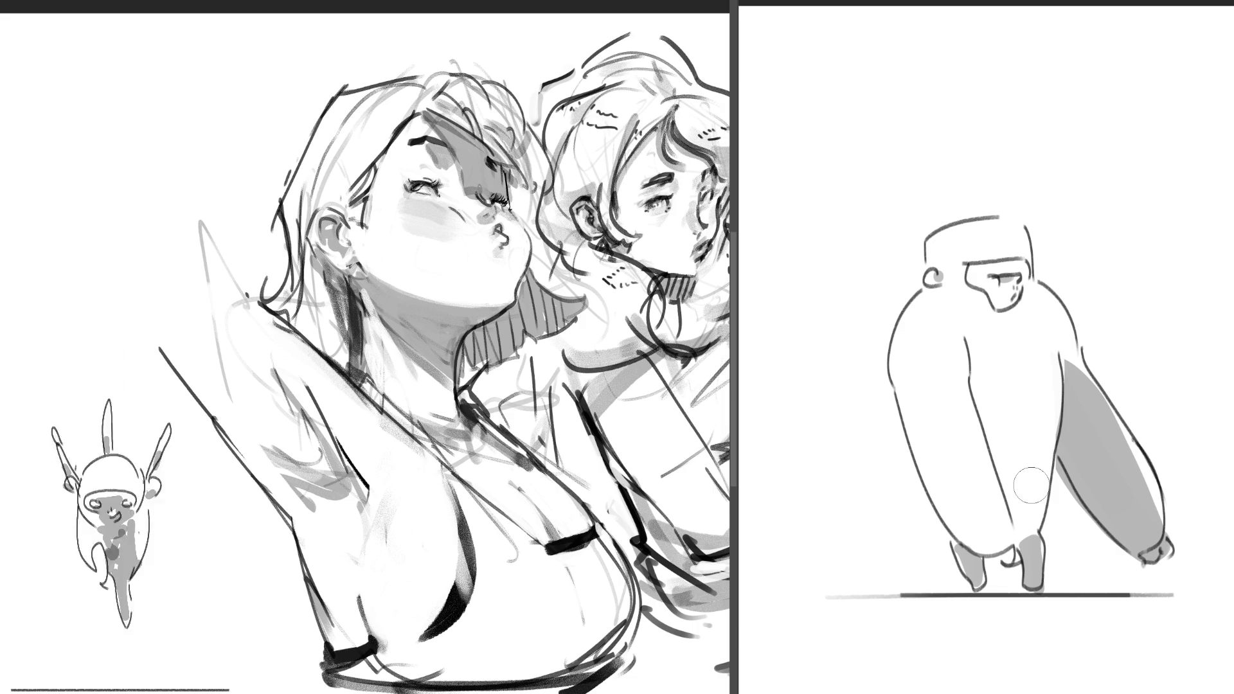
pyautogui.press('Left')
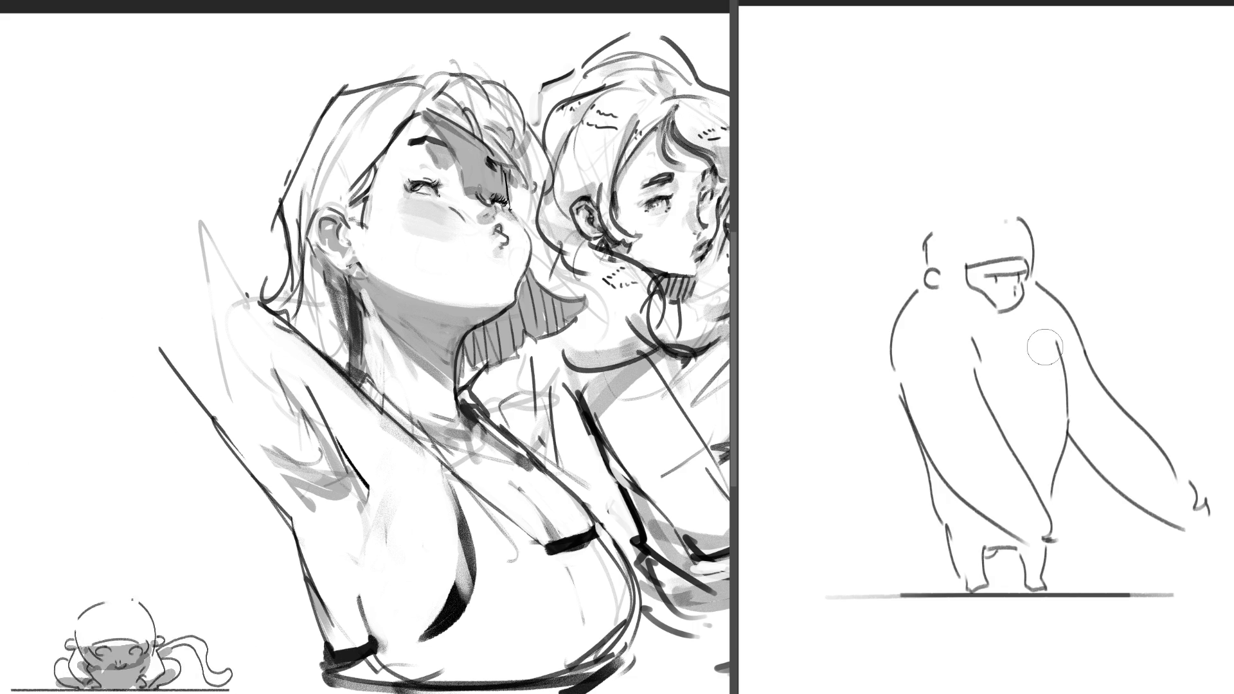
# Step: Tone the gorilla's right arm and left body side grey, trimming excess along the arm's edge
pyautogui.moveTo(1055, 357)
pyautogui.mouseDown()
pyautogui.moveTo(1195, 514)
pyautogui.moveTo(1060, 413)
pyautogui.mouseUp()
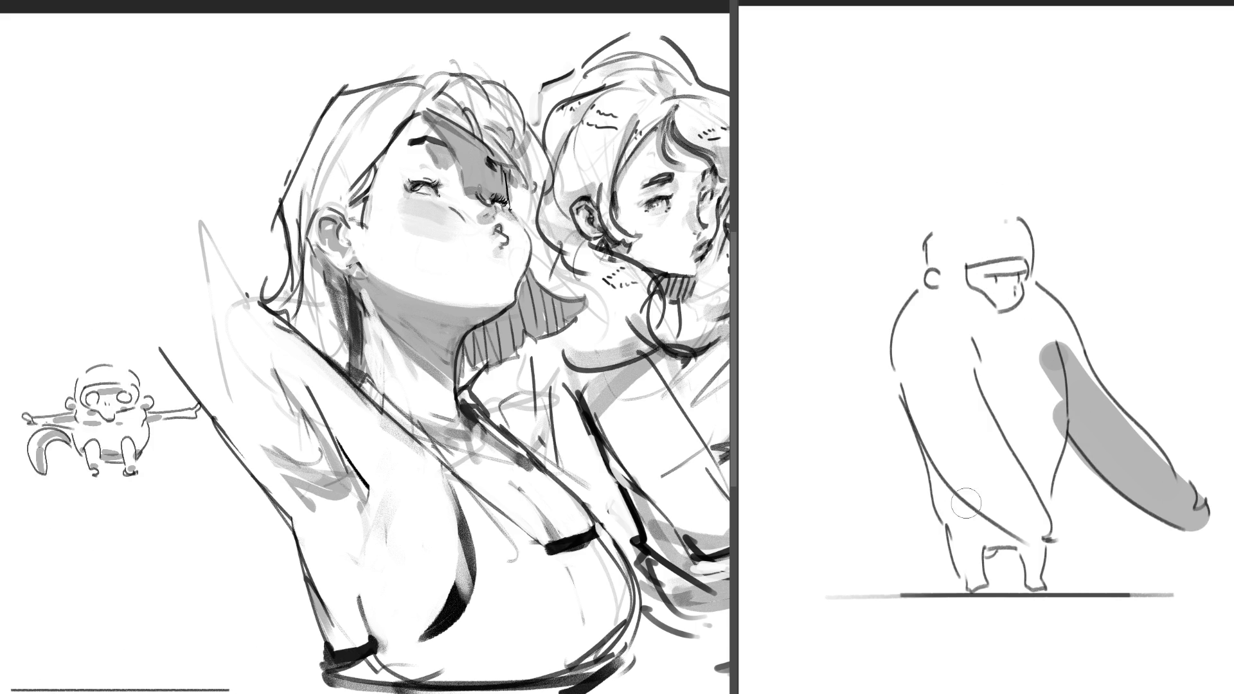
pyautogui.moveTo(925, 460)
pyautogui.mouseDown()
pyautogui.moveTo(1034, 575)
pyautogui.moveTo(1036, 594)
pyautogui.mouseUp()
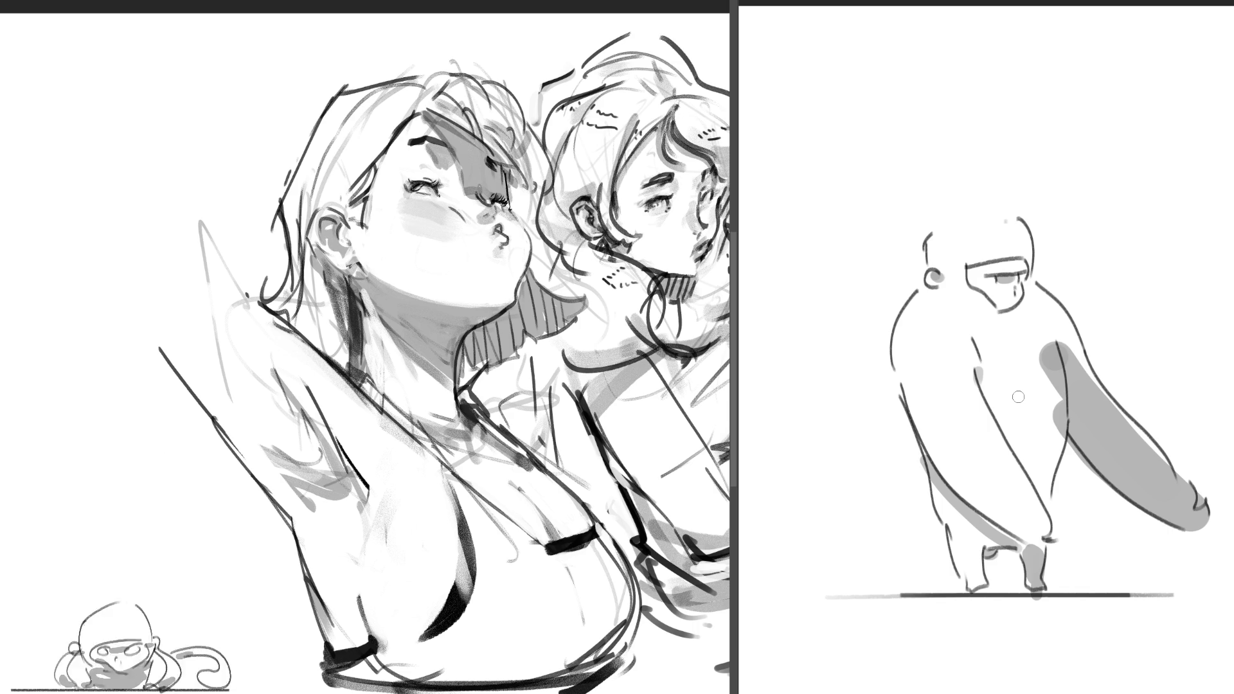
pyautogui.moveTo(1048, 351); pyautogui.dragTo(1061, 434)
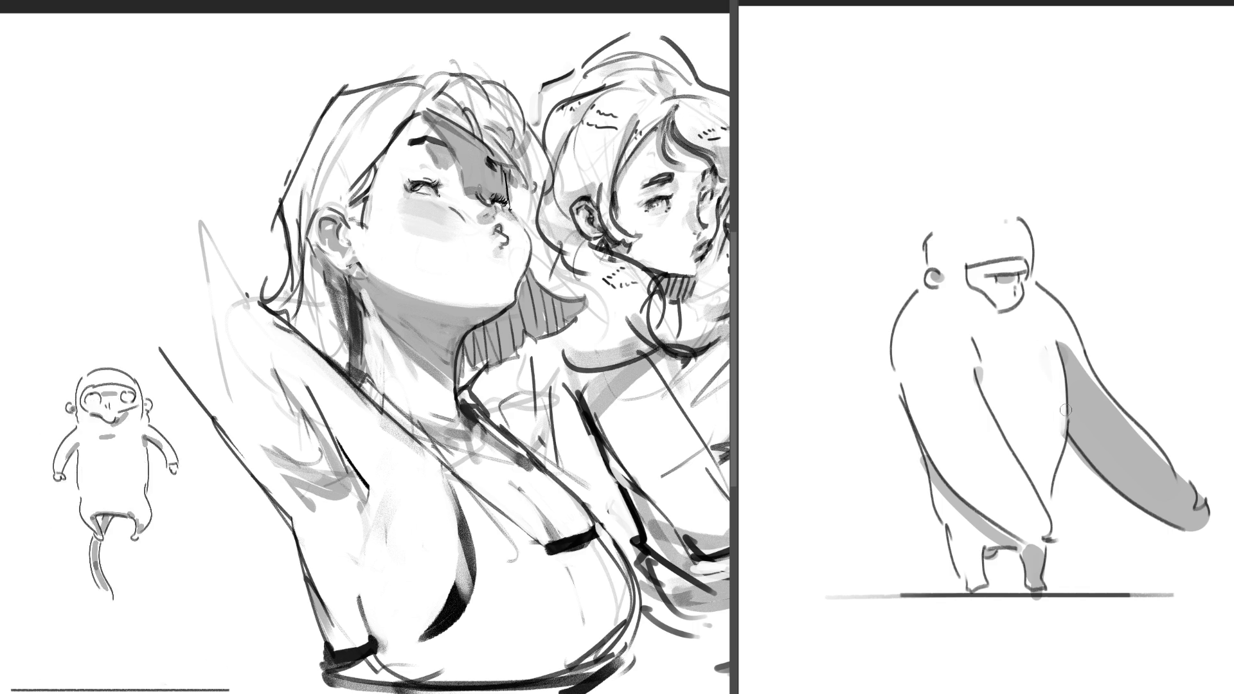
# Step: On the next frame, repaint the arm lighter grey, touch up the eye, and shade belly and leg
pyautogui.press('Left')
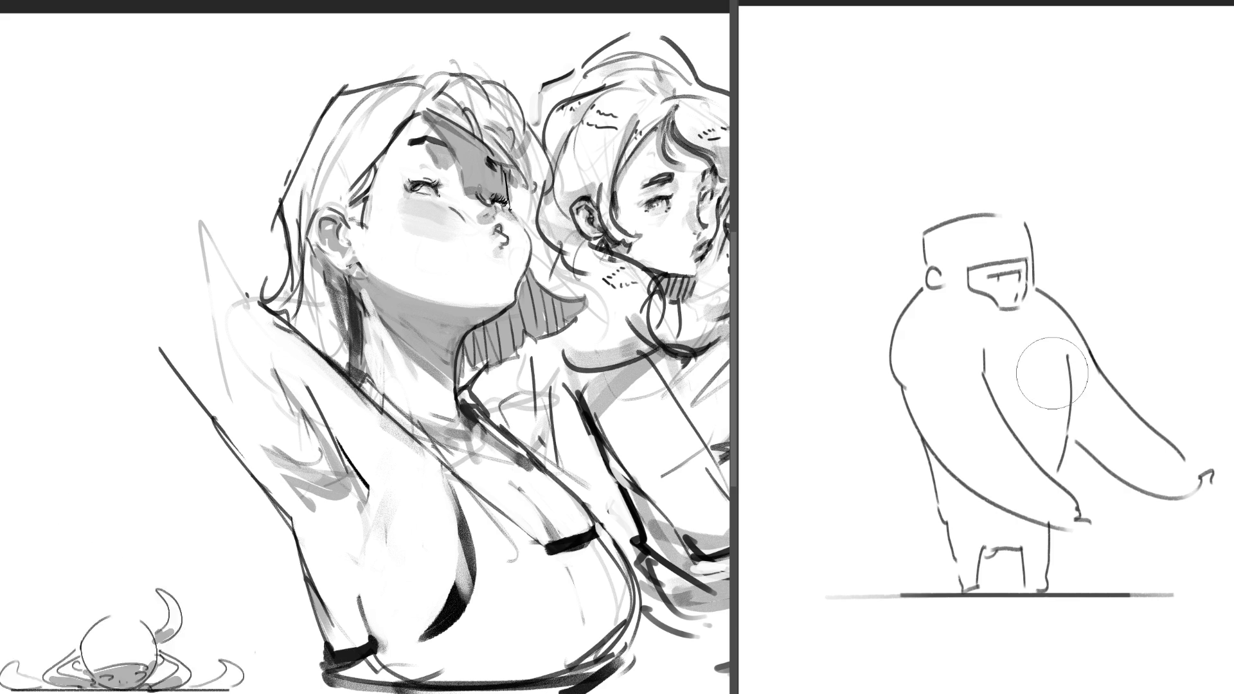
pyautogui.moveTo(1046, 371); pyautogui.dragTo(1166, 479)
pyautogui.hotkey('ctrl', 'z')
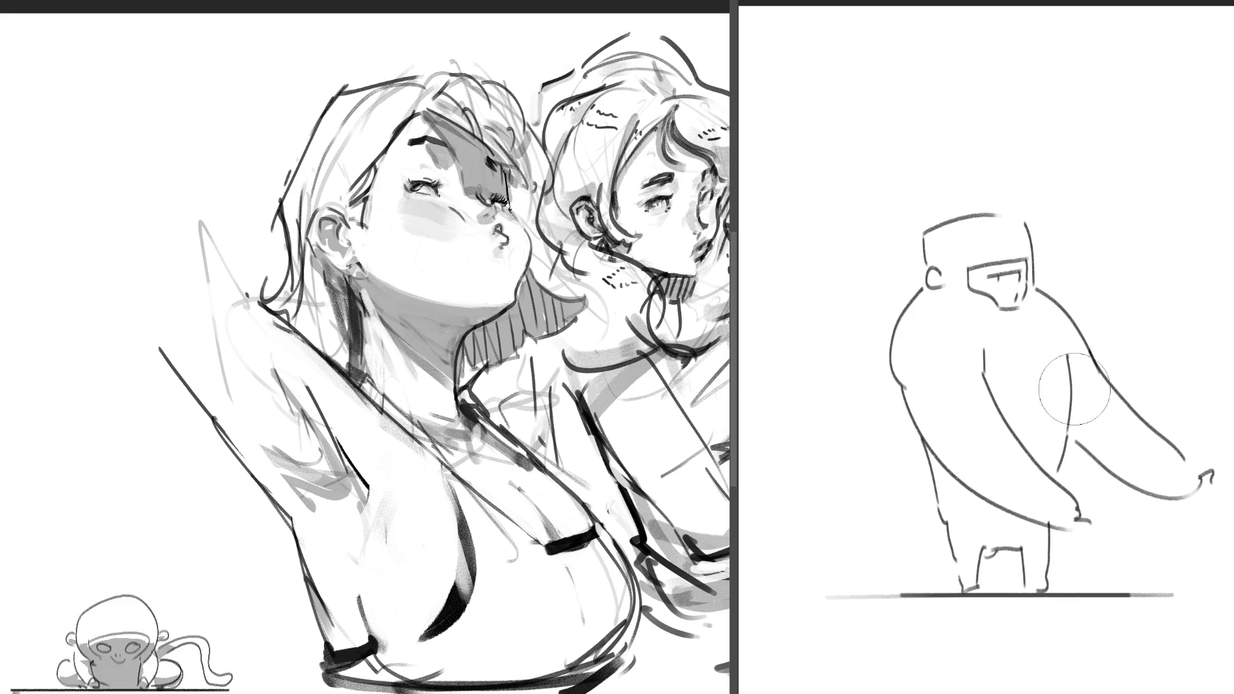
pyautogui.moveTo(1036, 357); pyautogui.dragTo(1181, 481)
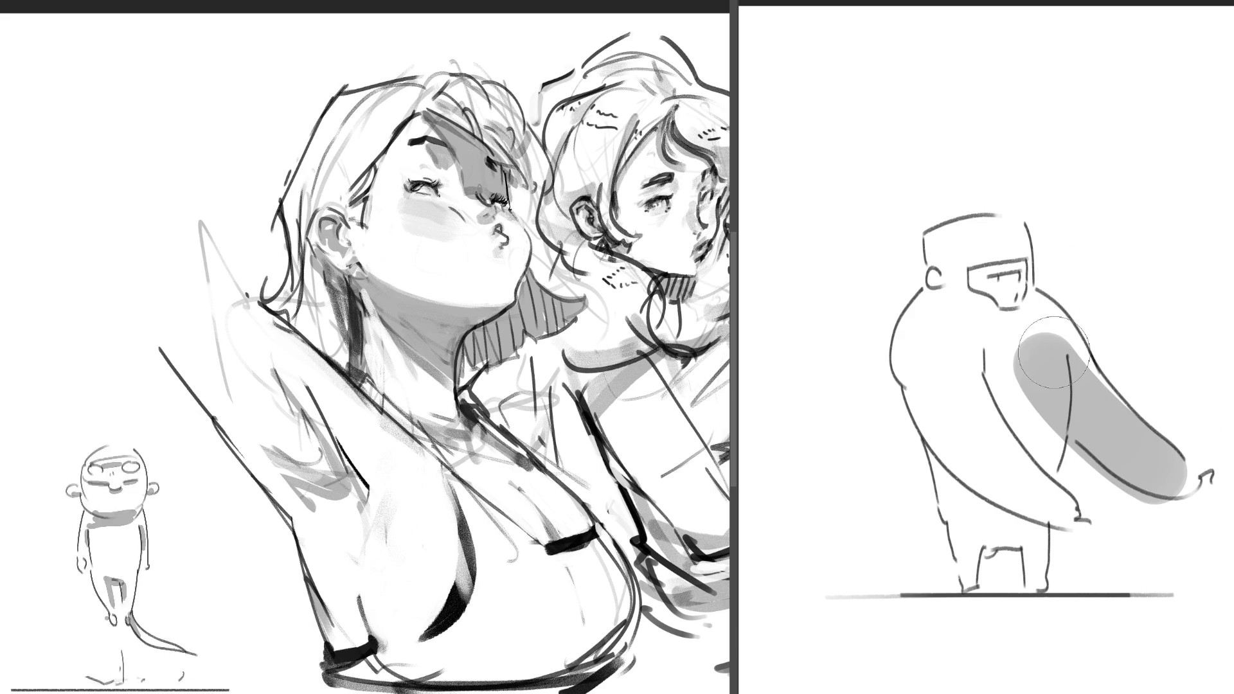
pyautogui.moveTo(1026, 340); pyautogui.dragTo(1034, 411)
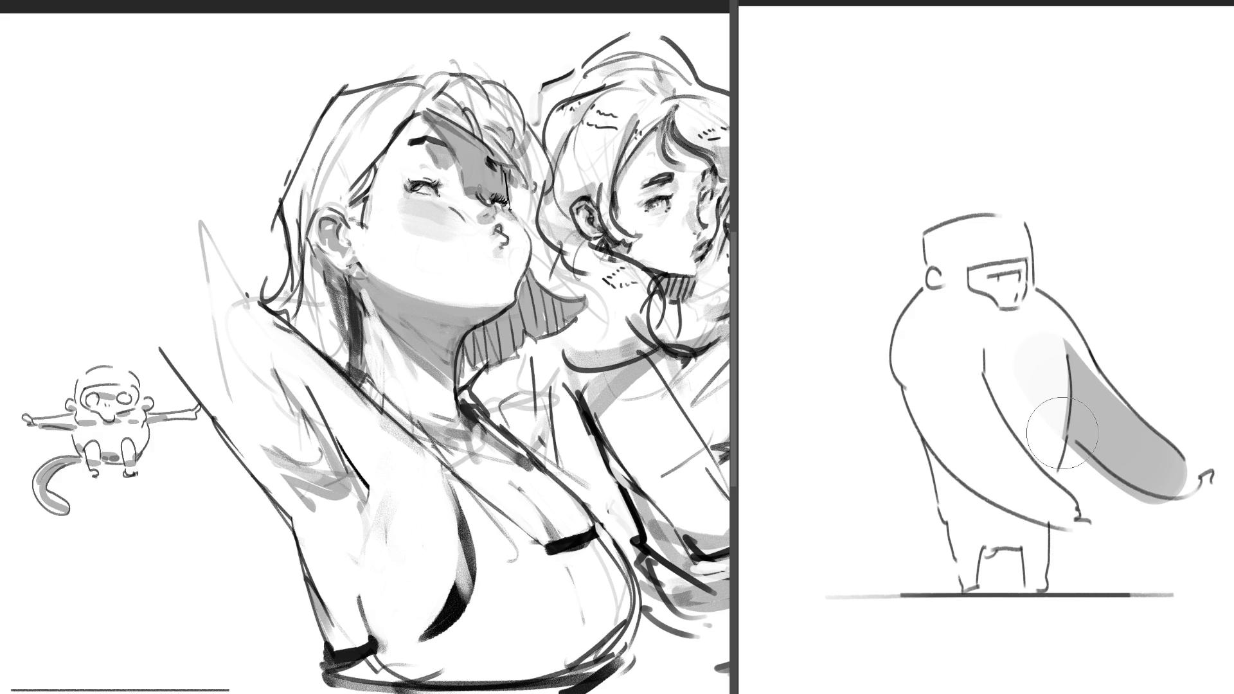
pyautogui.moveTo(1001, 278); pyautogui.dragTo(1015, 280)
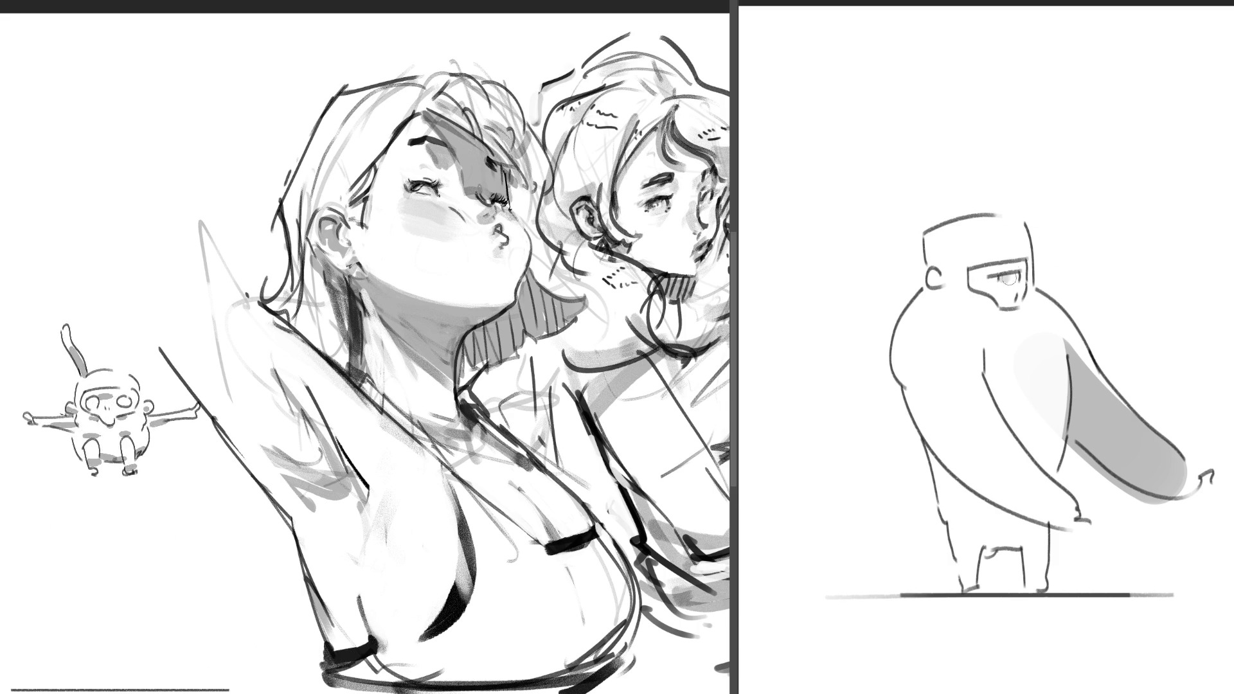
pyautogui.moveTo(988, 369); pyautogui.dragTo(991, 386)
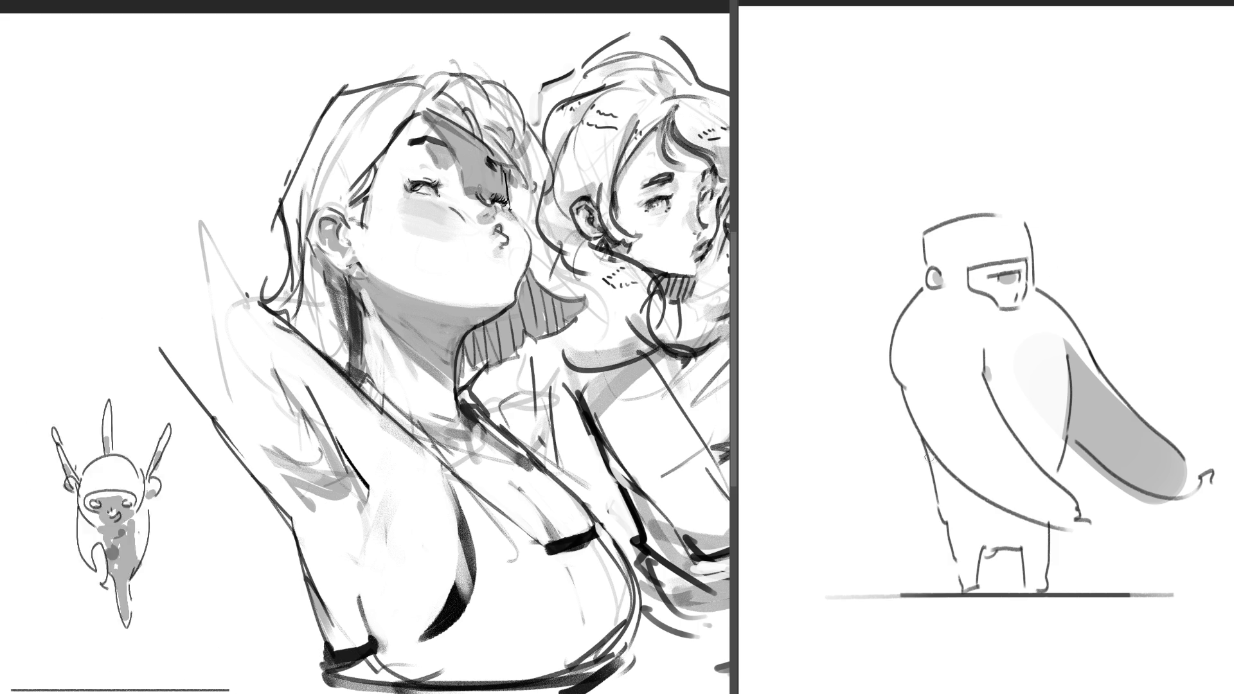
pyautogui.moveTo(932, 456)
pyautogui.mouseDown()
pyautogui.moveTo(1037, 530)
pyautogui.moveTo(1035, 588)
pyautogui.mouseUp()
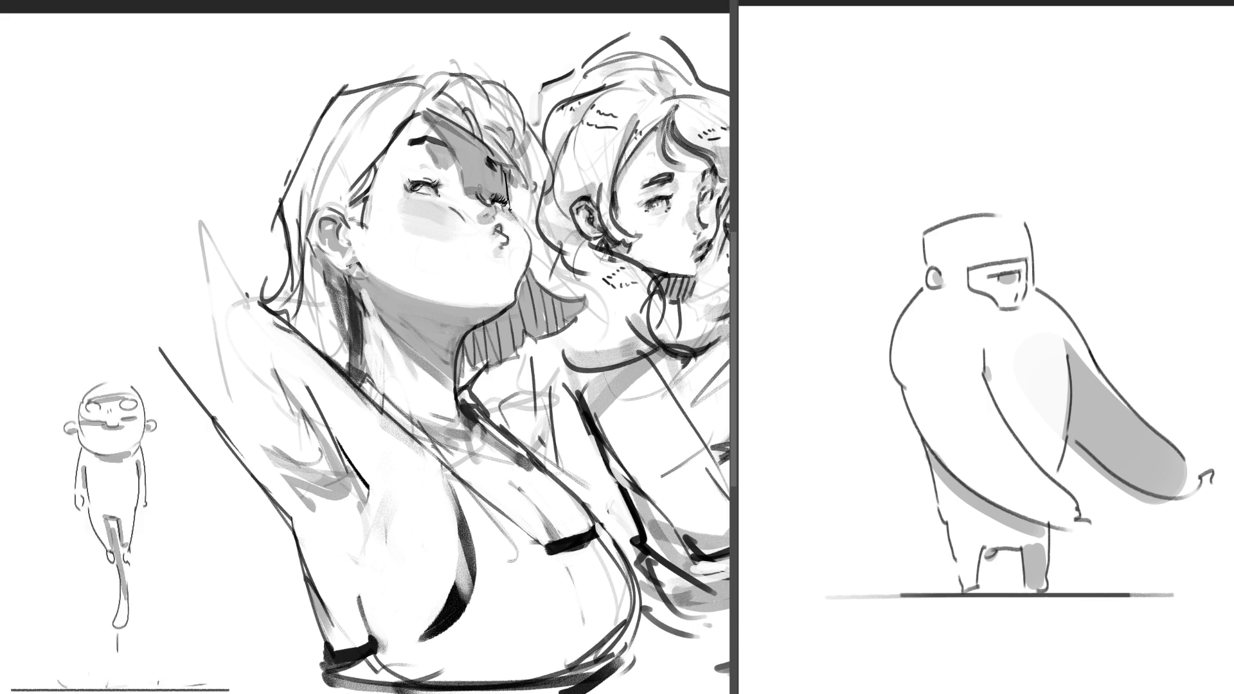
pyautogui.press('.')
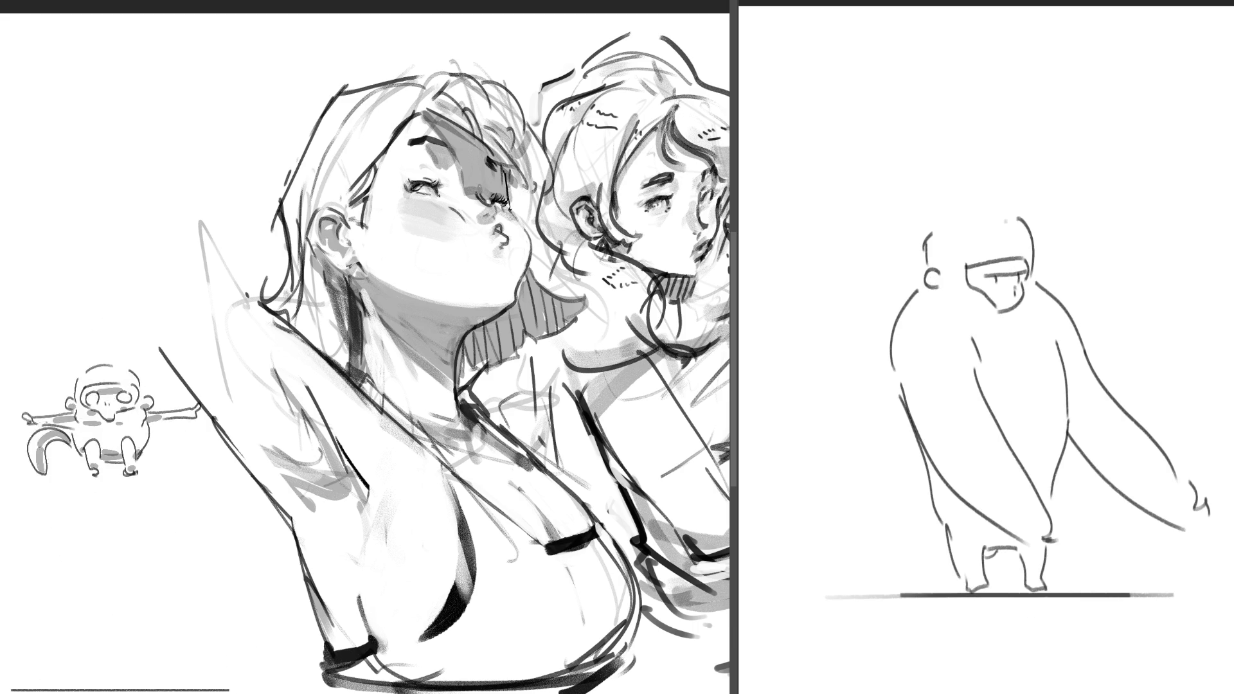
pyautogui.press('.')
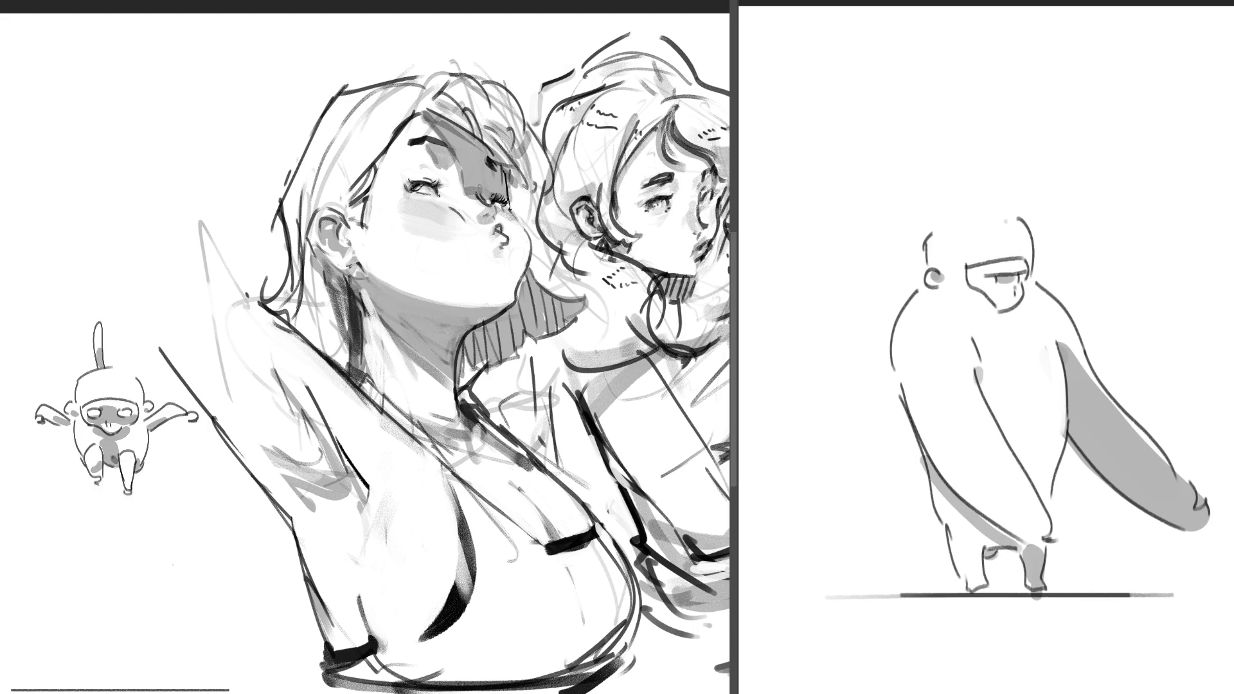
pyautogui.press('.')
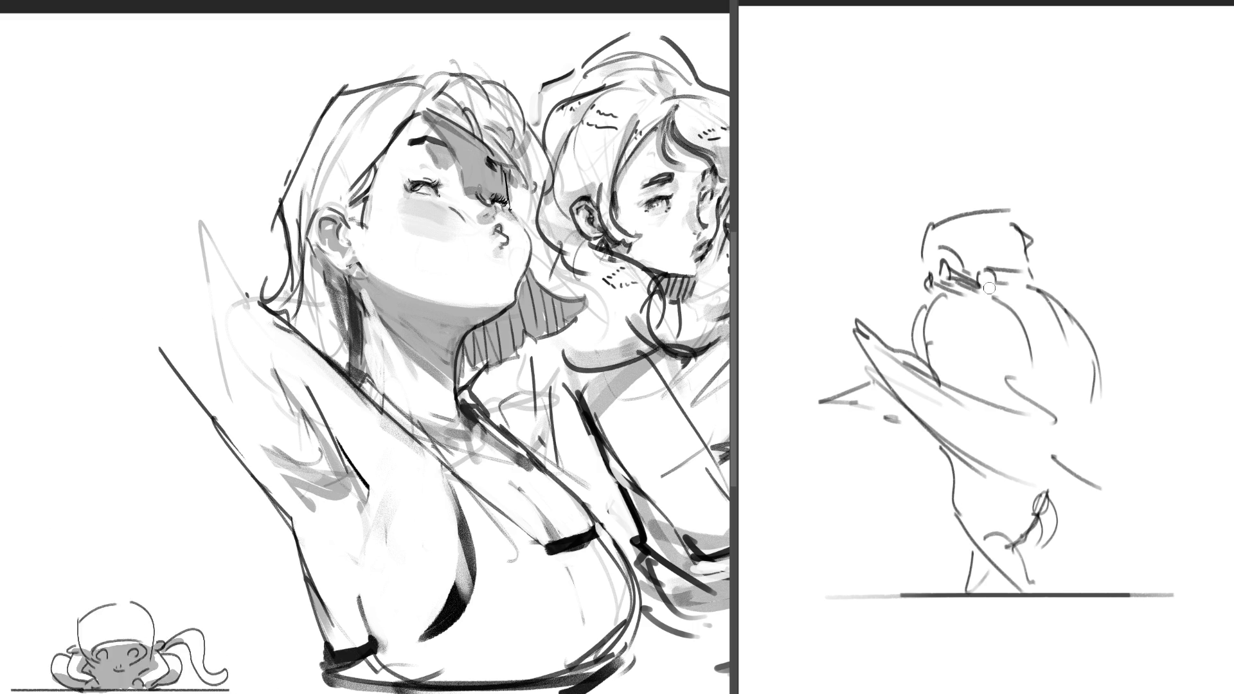
# Step: Shade the figure's head, side, torso, hip area and legs in grey
pyautogui.moveTo(981, 281)
pyautogui.mouseDown()
pyautogui.moveTo(954, 286)
pyautogui.moveTo(1028, 292)
pyautogui.moveTo(1022, 308)
pyautogui.mouseUp()
pyautogui.moveTo(1070, 357); pyautogui.dragTo(1064, 405)
pyautogui.moveTo(929, 421); pyautogui.dragTo(1037, 490)
pyautogui.moveTo(945, 382); pyautogui.dragTo(987, 405)
pyautogui.moveTo(1032, 519); pyautogui.dragTo(989, 524)
pyautogui.moveTo(1005, 537); pyautogui.dragTo(971, 584)
pyautogui.moveTo(1043, 518)
pyautogui.mouseDown()
pyautogui.moveTo(1045, 549)
pyautogui.moveTo(1061, 554)
pyautogui.mouseUp()
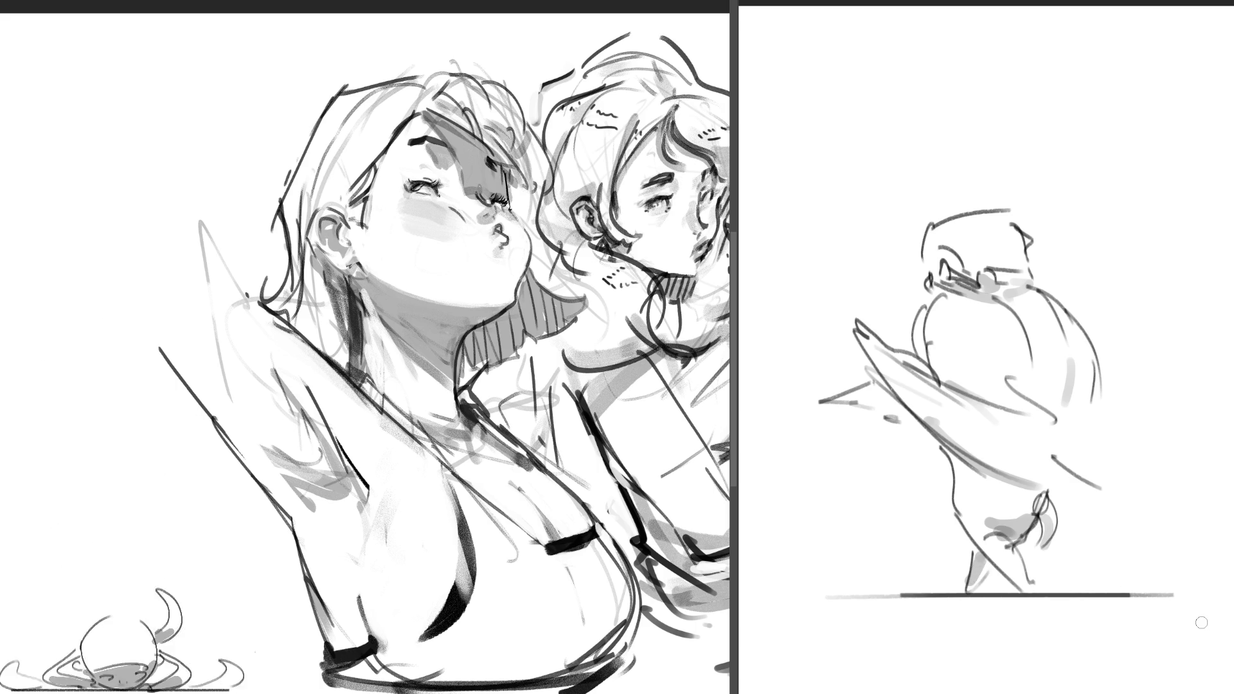
# Step: On the next frame, add grey strokes across the torso, hip, raised arm and foot
pyautogui.press('.')
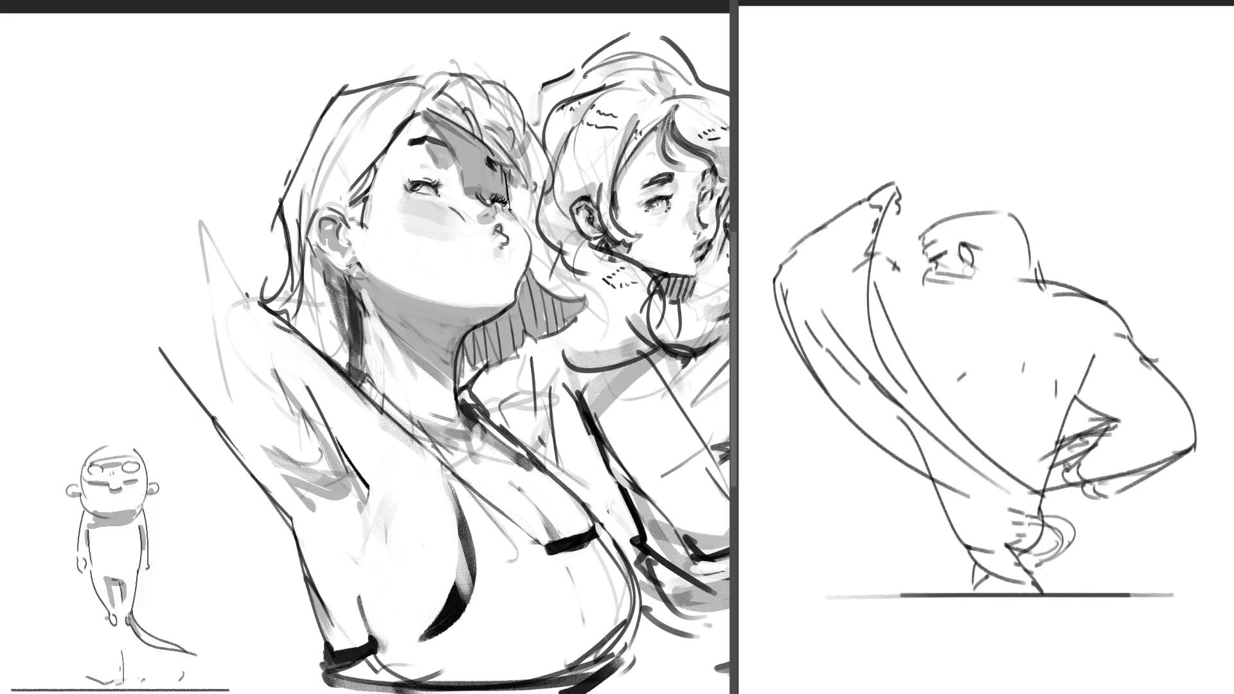
pyautogui.moveTo(1025, 346); pyautogui.dragTo(1023, 366)
pyautogui.moveTo(980, 365); pyautogui.dragTo(961, 386)
pyautogui.moveTo(1052, 384); pyautogui.dragTo(1049, 403)
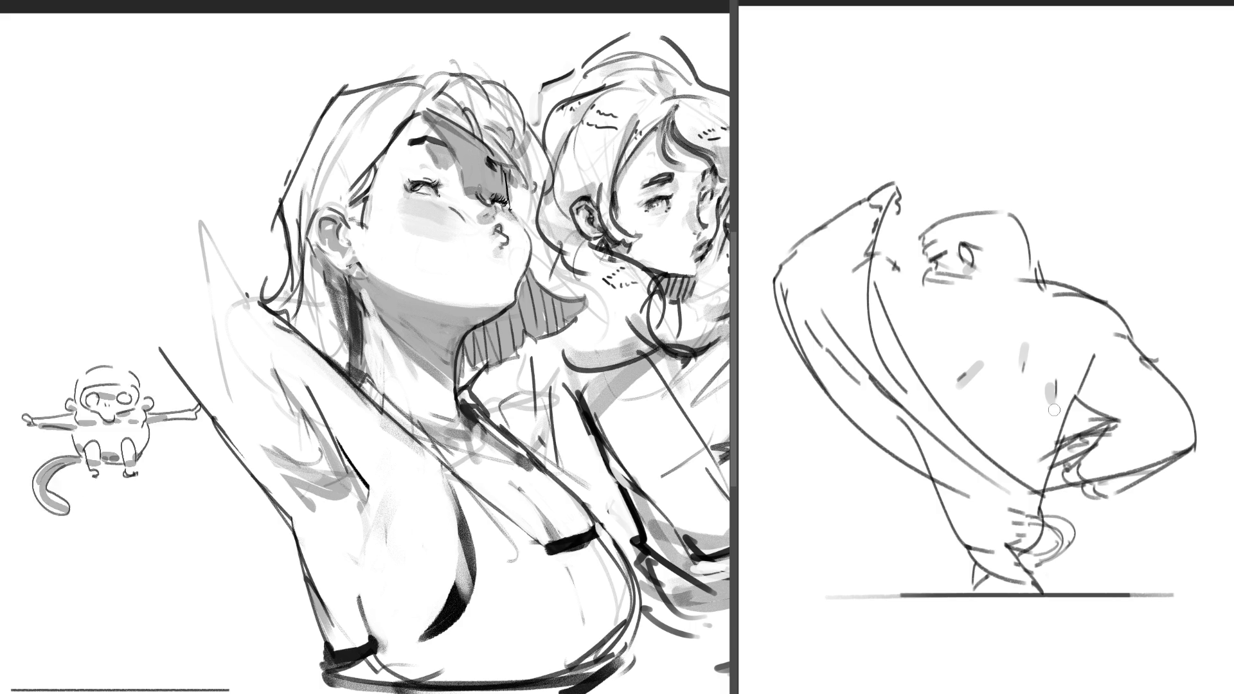
pyautogui.moveTo(1095, 363)
pyautogui.mouseDown()
pyautogui.moveTo(1090, 393)
pyautogui.moveTo(1144, 460)
pyautogui.moveTo(1092, 479)
pyautogui.mouseUp()
pyautogui.moveTo(1131, 424); pyautogui.dragTo(1112, 449)
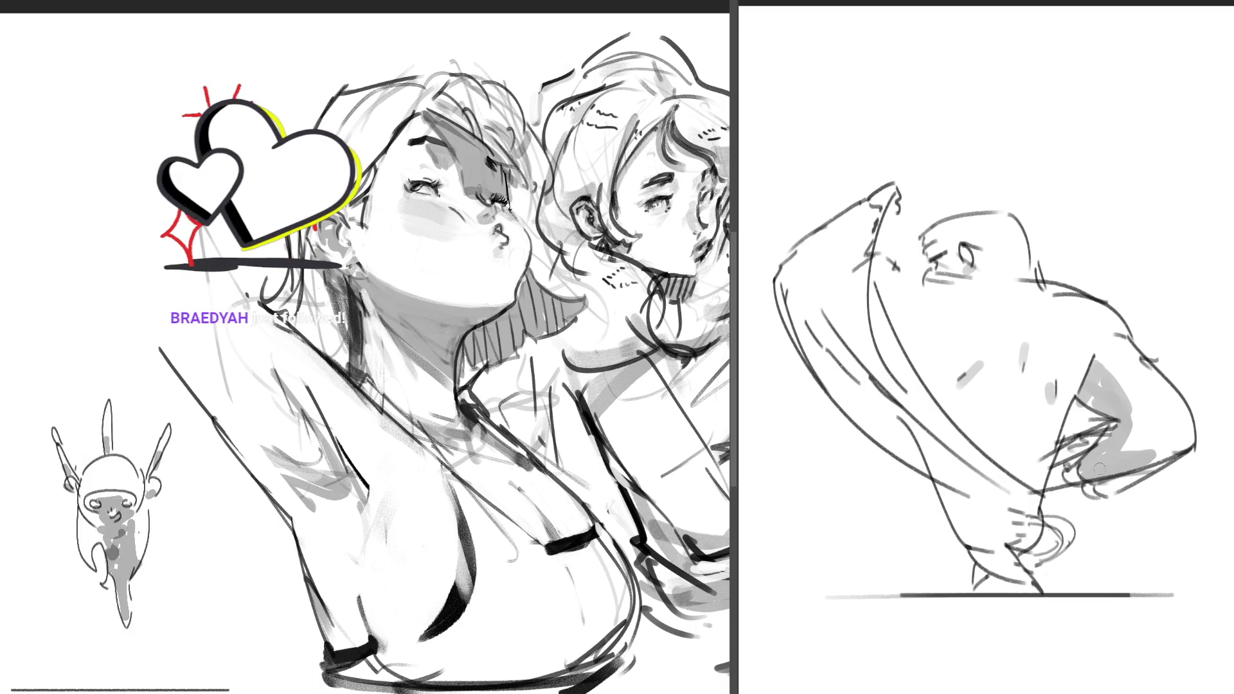
pyautogui.moveTo(800, 315); pyautogui.dragTo(923, 444)
pyautogui.moveTo(980, 565); pyautogui.dragTo(974, 590)
pyautogui.moveTo(1048, 555); pyautogui.dragTo(1066, 534)
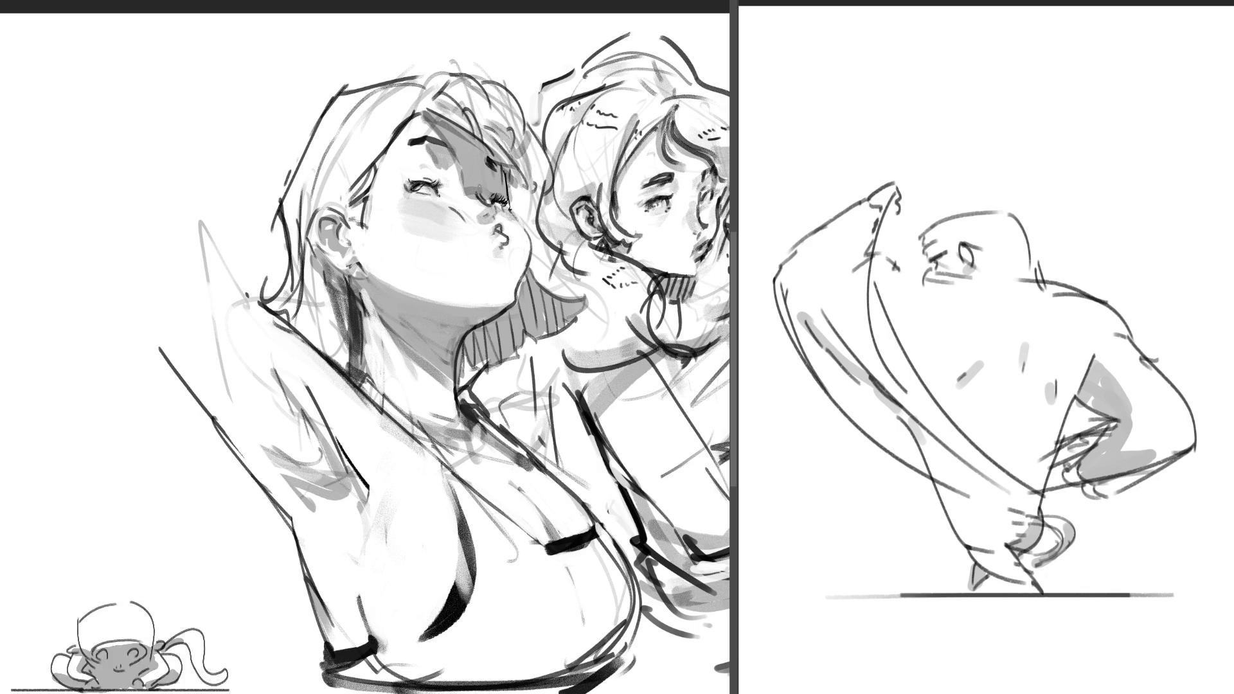
# Step: On the next frame, shade the monkey's forearm, back, face and shoulder, with lighter grey on arm and leg
pyautogui.press('Delete')
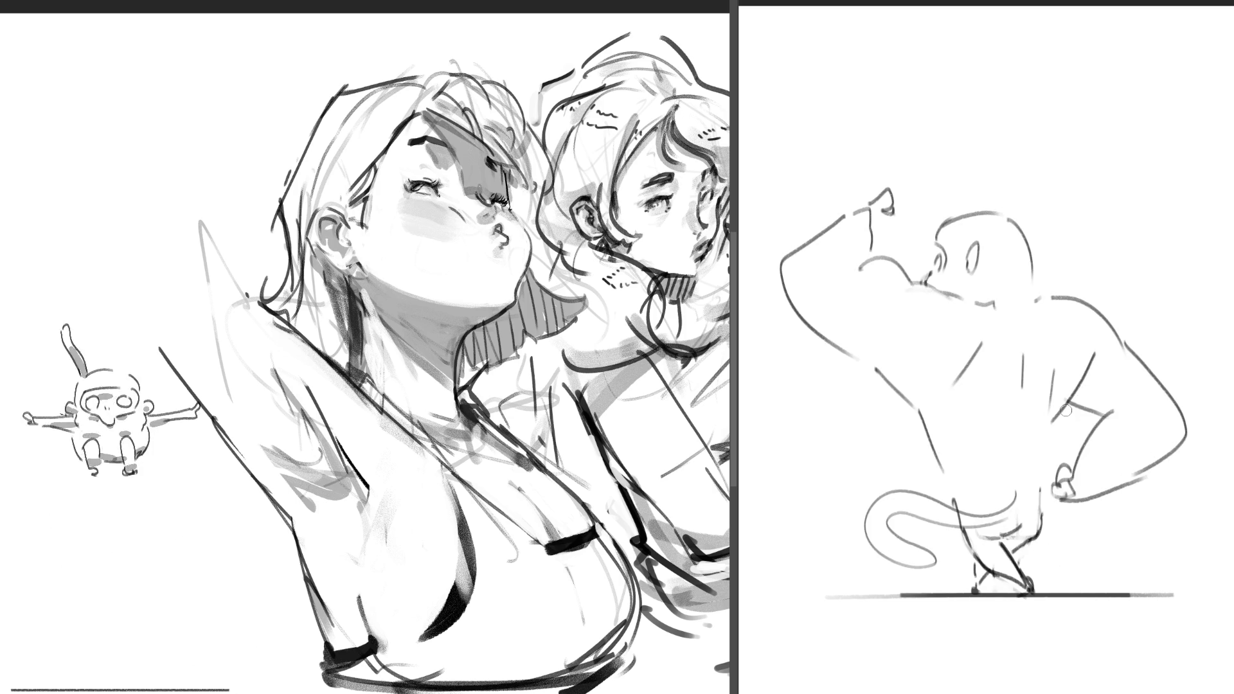
pyautogui.moveTo(885, 208); pyautogui.dragTo(864, 255)
pyautogui.moveTo(872, 363); pyautogui.dragTo(916, 404)
pyautogui.moveTo(983, 346); pyautogui.dragTo(973, 364)
pyautogui.moveTo(1045, 385); pyautogui.dragTo(1046, 413)
pyautogui.click(969, 278)
pyautogui.click(933, 278)
pyautogui.click(1032, 296)
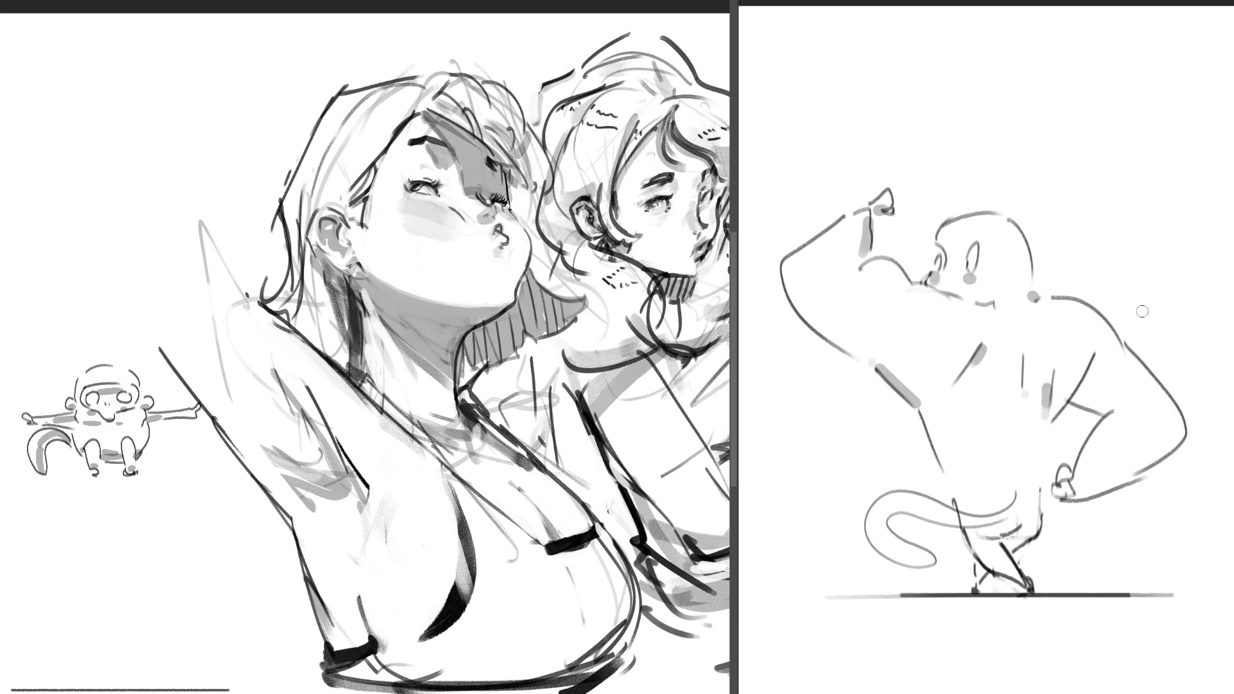
pyautogui.moveTo(1094, 362); pyautogui.dragTo(1087, 416)
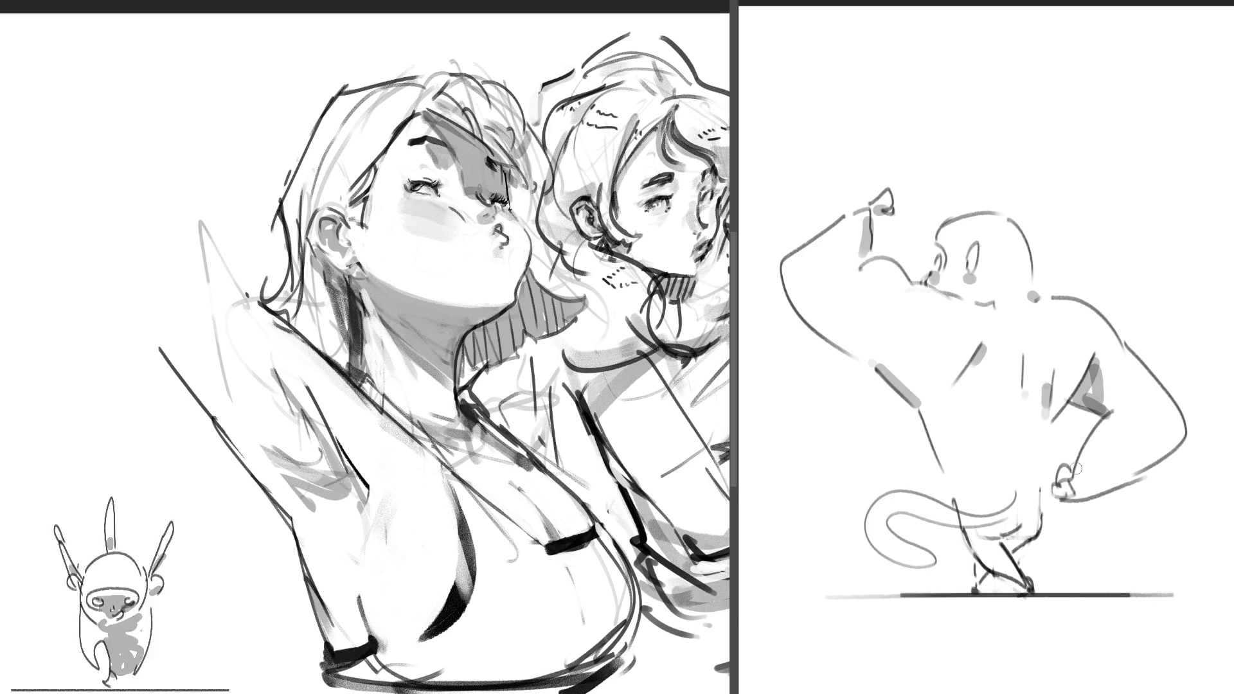
pyautogui.hotkey('ctrl', 'z')
pyautogui.hotkey('ctrl', 'z')
pyautogui.moveTo(1100, 385)
pyautogui.mouseDown()
pyautogui.moveTo(1082, 393)
pyautogui.moveTo(1070, 378)
pyautogui.mouseUp()
pyautogui.moveTo(1067, 494); pyautogui.dragTo(1176, 445)
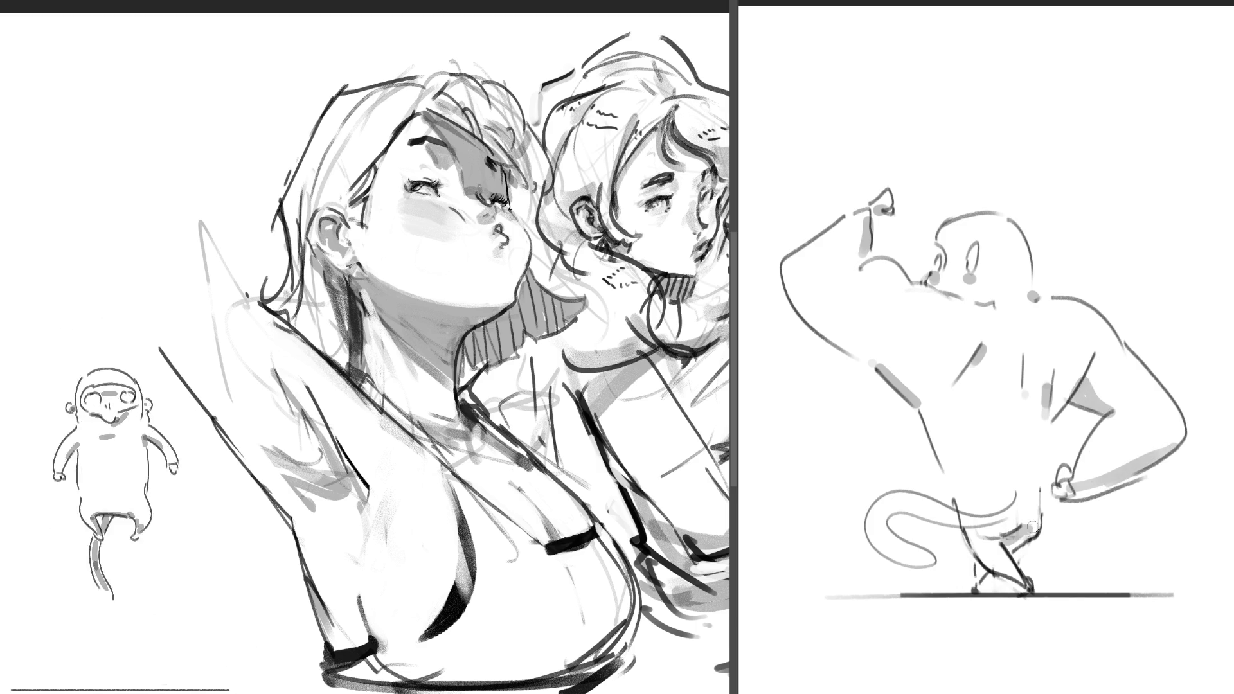
pyautogui.moveTo(984, 565)
pyautogui.mouseDown()
pyautogui.moveTo(973, 582)
pyautogui.moveTo(1002, 536)
pyautogui.moveTo(900, 517)
pyautogui.mouseUp()
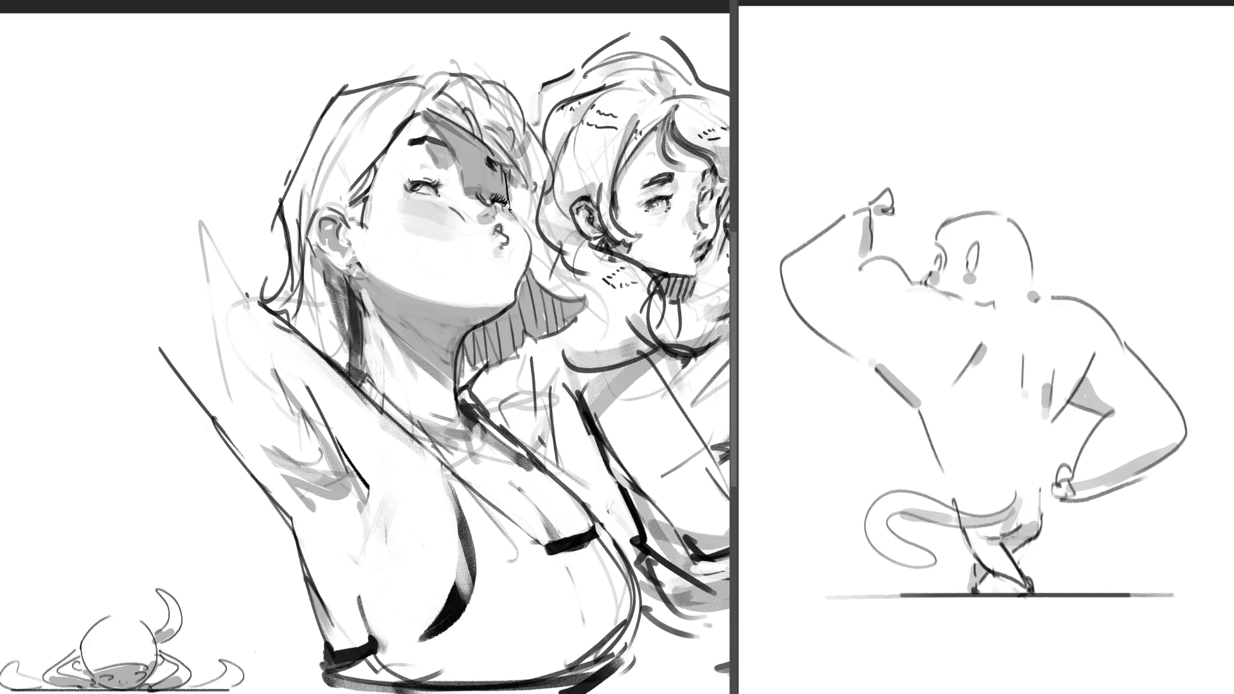
# Step: Step to another frame and toggle the grey shading with undo and redo
pyautogui.press('Left')
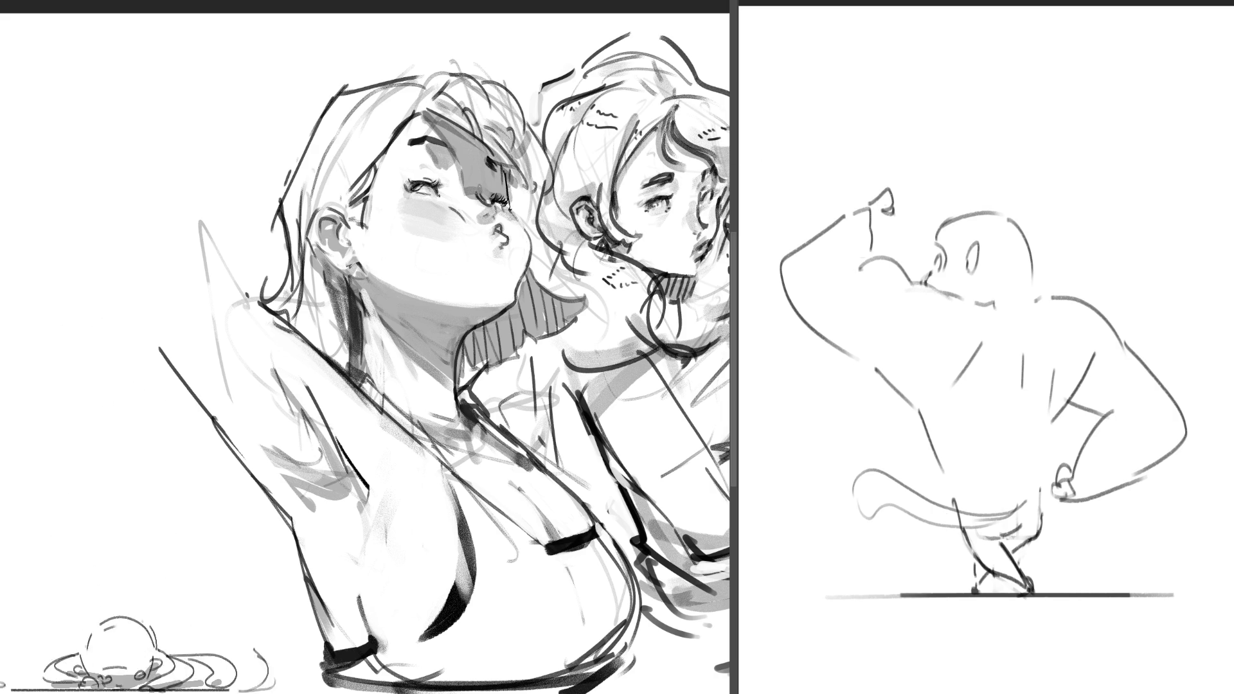
pyautogui.hotkey('ctrl', 'z')
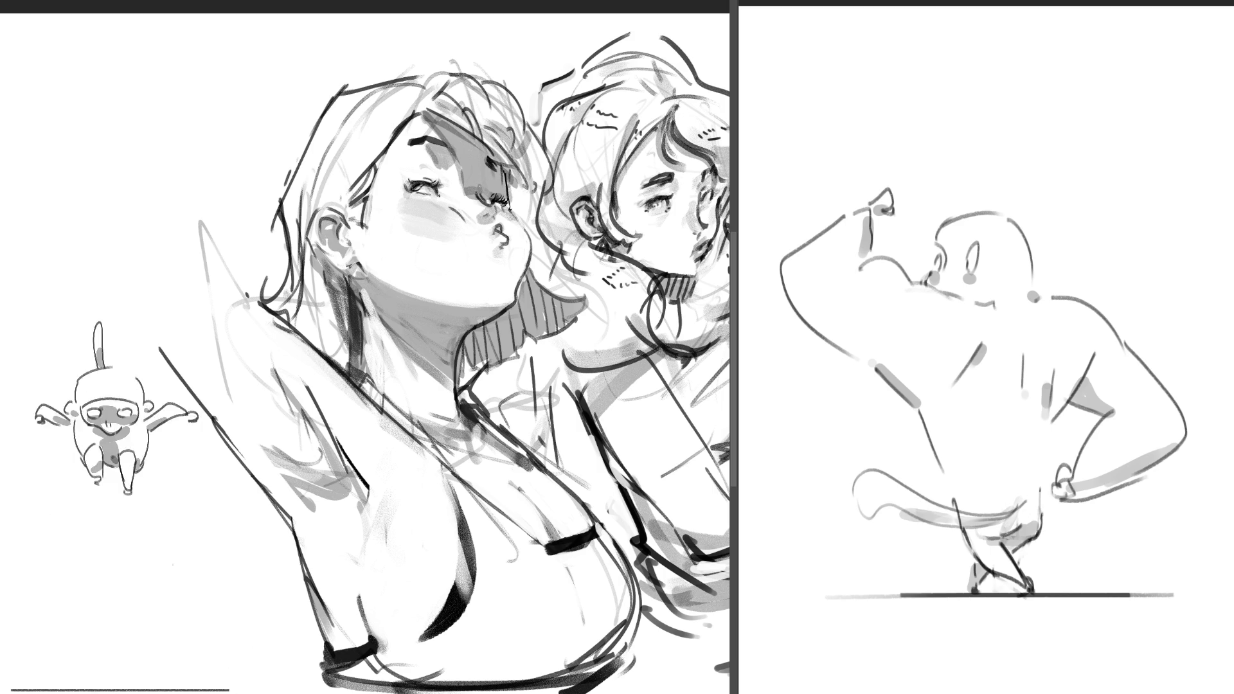
pyautogui.hotkey('ctrl', 'z')
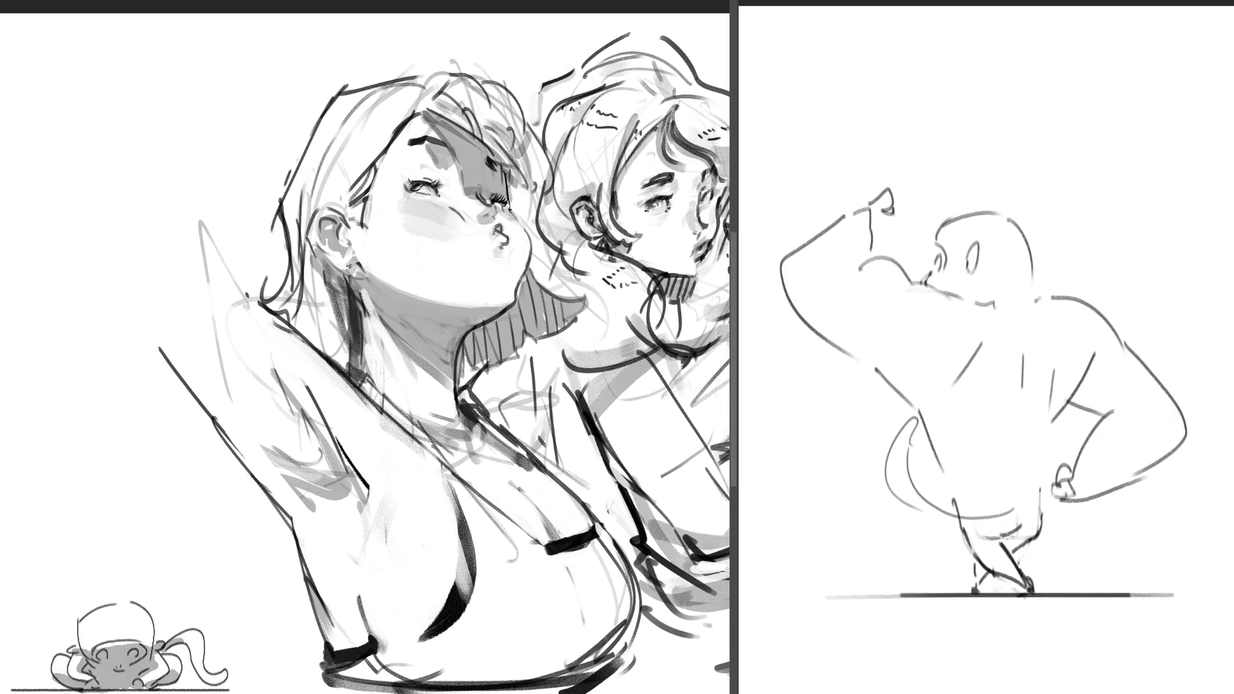
pyautogui.hotkey('ctrl', 'shift', 'z')
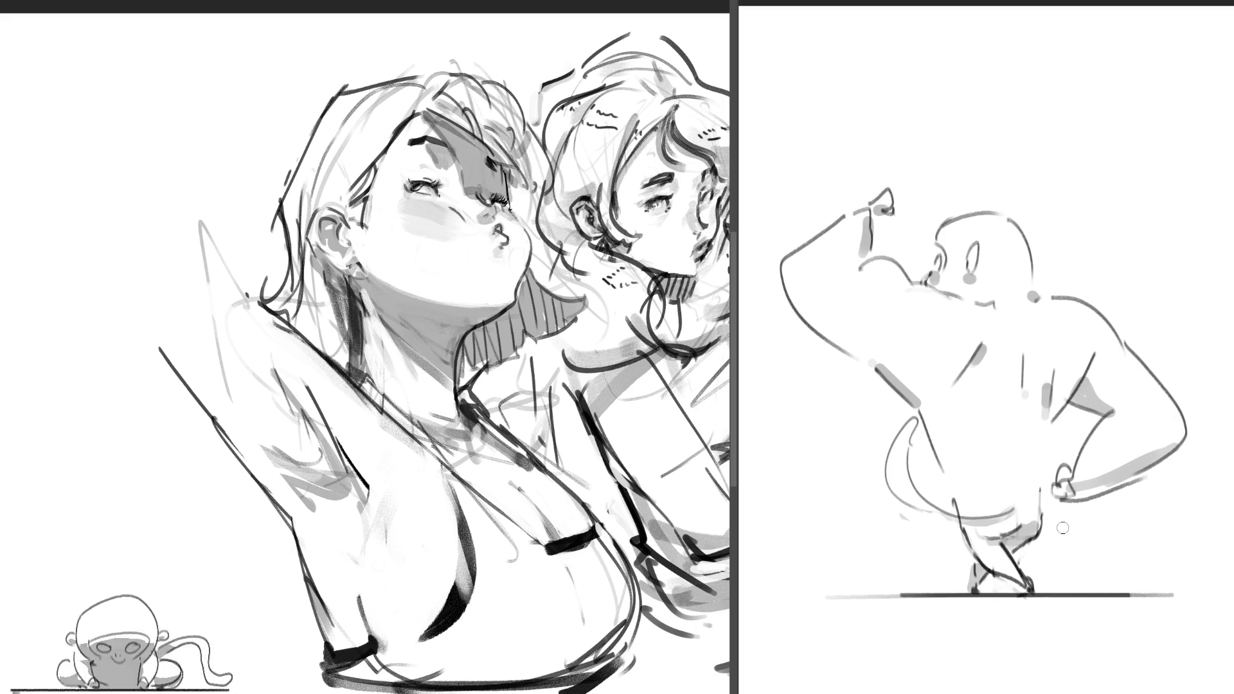
pyautogui.hotkey('ctrl', 'z')
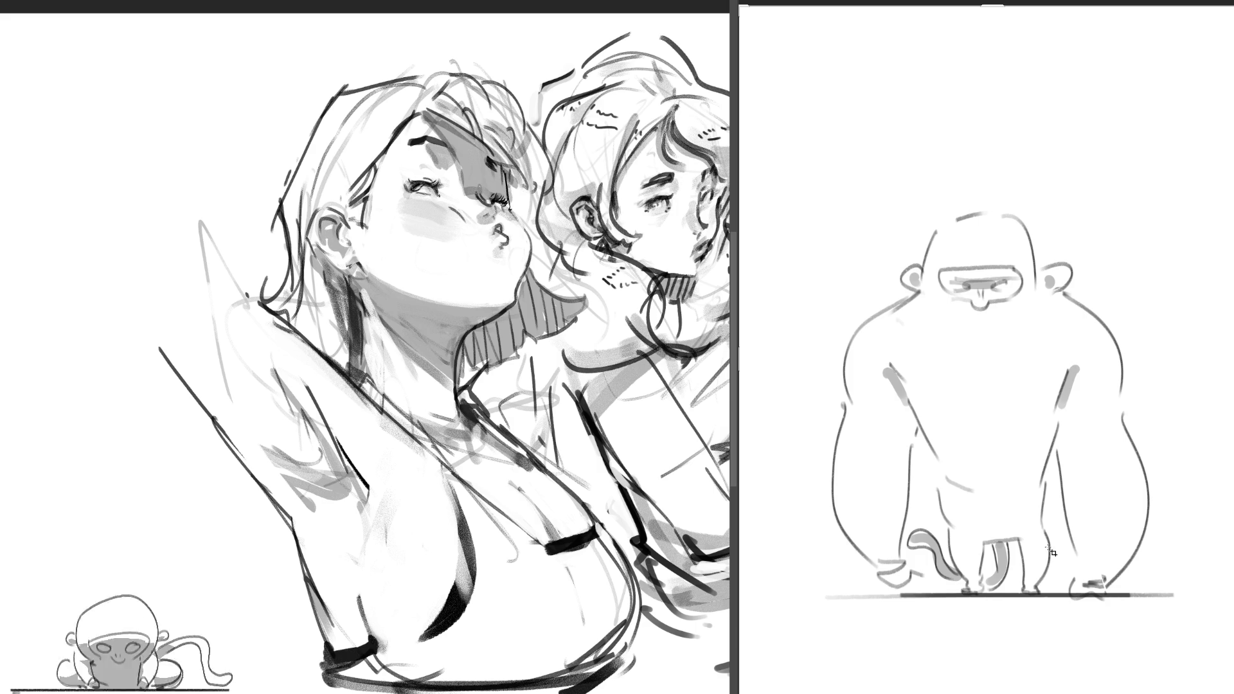
pyautogui.click(1057, 644)
# Step: Apply the crop to the gorilla canvas and begin sketching a new figure between the poses
pyautogui.press('Return')
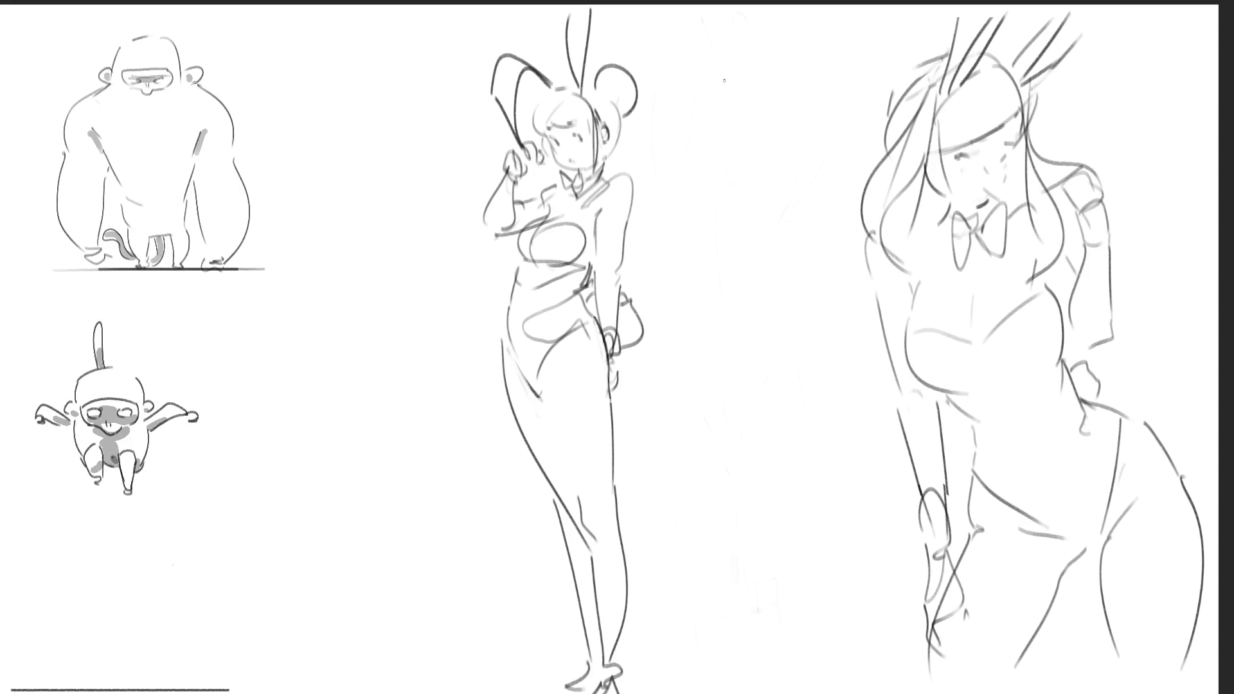
pyautogui.moveTo(724, 63); pyautogui.dragTo(713, 103)
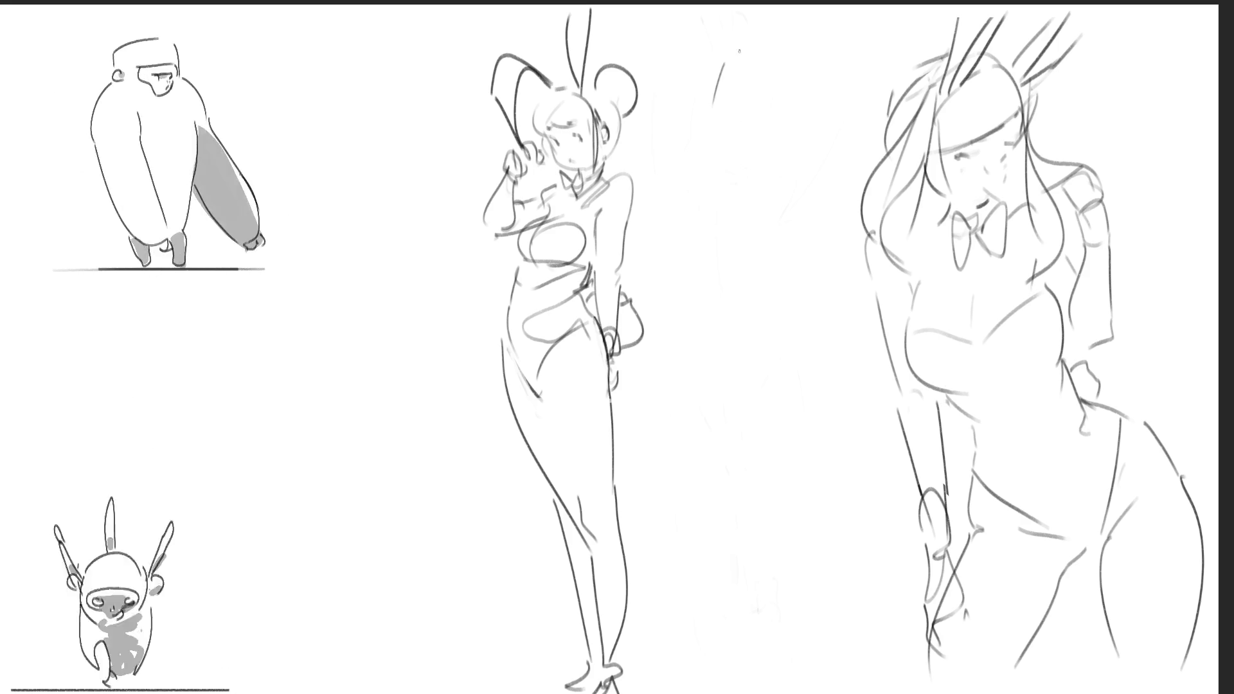
pyautogui.moveTo(748, 56)
pyautogui.mouseDown()
pyautogui.moveTo(728, 64)
pyautogui.moveTo(744, 38)
pyautogui.moveTo(781, 60)
pyautogui.moveTo(773, 126)
pyautogui.mouseUp()
pyautogui.moveTo(781, 79); pyautogui.dragTo(791, 157)
pyautogui.moveTo(739, 67)
pyautogui.mouseDown()
pyautogui.moveTo(705, 168)
pyautogui.moveTo(725, 157)
pyautogui.moveTo(746, 193)
pyautogui.moveTo(782, 210)
pyautogui.moveTo(726, 267)
pyautogui.moveTo(781, 264)
pyautogui.moveTo(744, 287)
pyautogui.moveTo(789, 283)
pyautogui.mouseUp()
pyautogui.moveTo(796, 281)
pyautogui.mouseDown()
pyautogui.moveTo(798, 331)
pyautogui.moveTo(765, 407)
pyautogui.mouseUp()
pyautogui.moveTo(739, 325); pyautogui.dragTo(761, 415)
pyautogui.moveTo(761, 415); pyautogui.dragTo(780, 447)
pyautogui.moveTo(801, 313); pyautogui.dragTo(841, 529)
pyautogui.moveTo(811, 470); pyautogui.dragTo(847, 558)
pyautogui.moveTo(803, 322); pyautogui.dragTo(885, 633)
pyautogui.moveTo(741, 331); pyautogui.dragTo(719, 644)
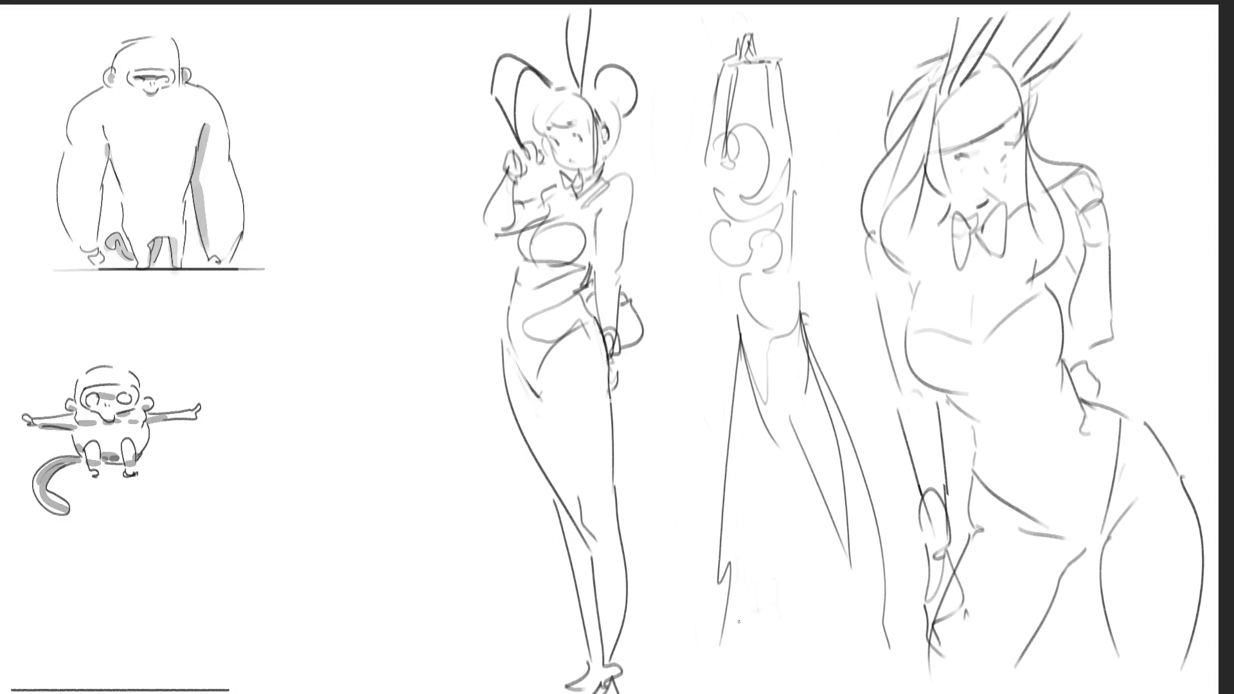
pyautogui.hotkey('ctrl', 'z')
pyautogui.hotkey('ctrl', 'z')
pyautogui.hotkey('ctrl', 'z')
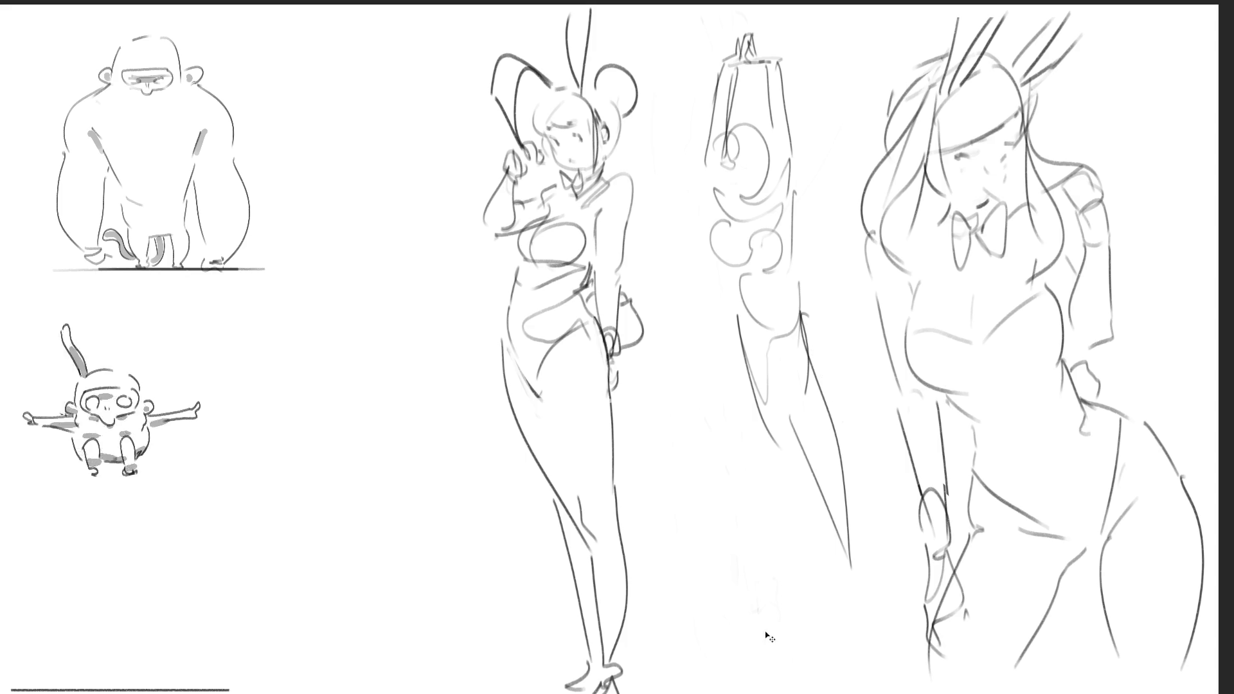
pyautogui.hotkey('ctrl', 'z')
pyautogui.hotkey('ctrl', 'z')
pyautogui.hotkey('ctrl', 'z')
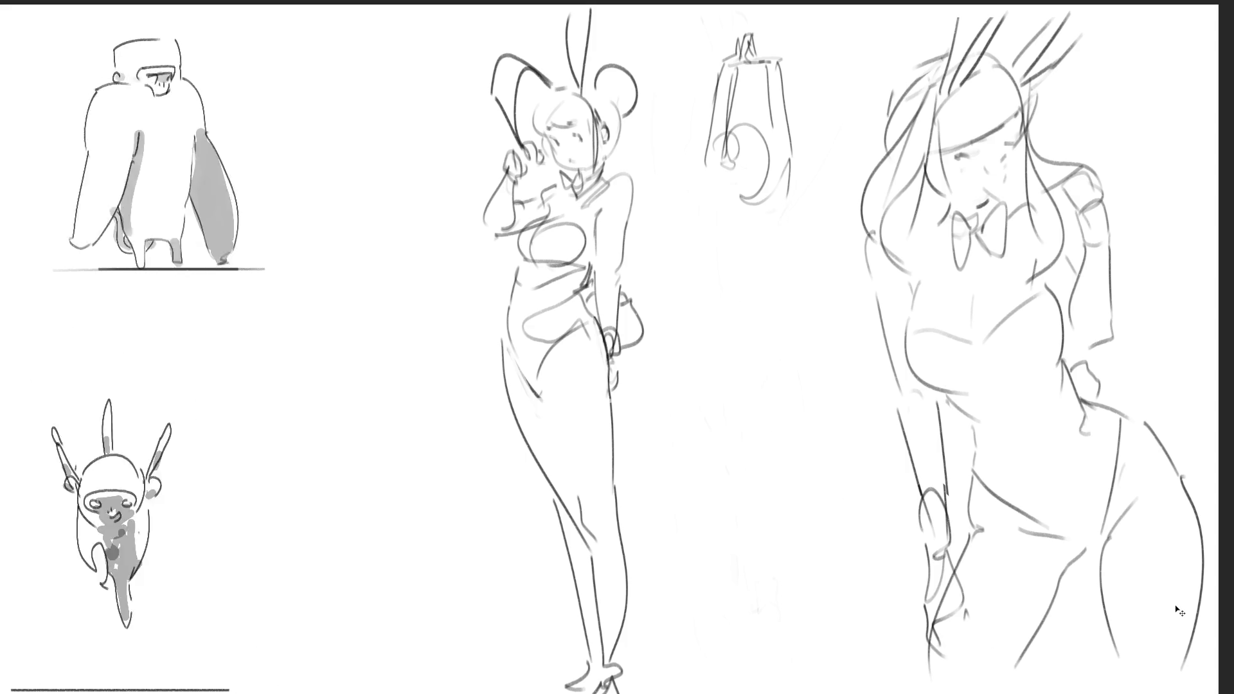
pyautogui.hotkey('ctrl', 'z')
pyautogui.hotkey('ctrl', 'z')
pyautogui.hotkey('ctrl', 'z')
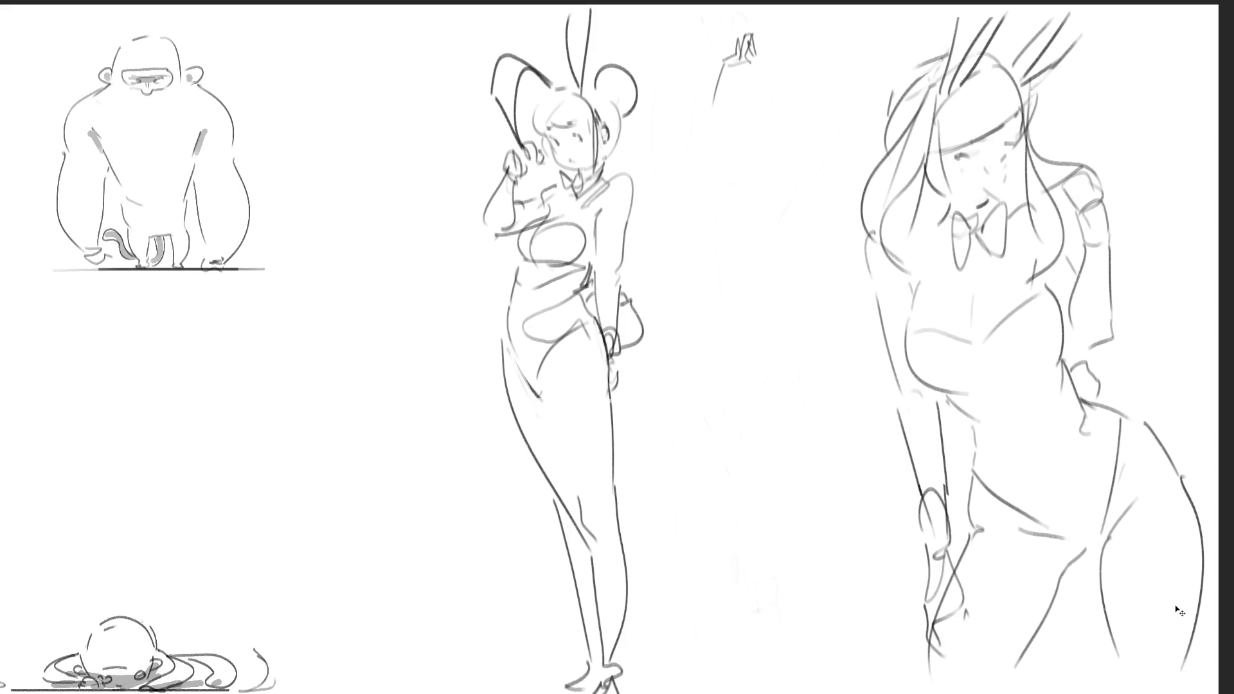
pyautogui.hotkey('ctrl', 'z')
pyautogui.hotkey('ctrl', 'z')
pyautogui.hotkey('ctrl', 'z')
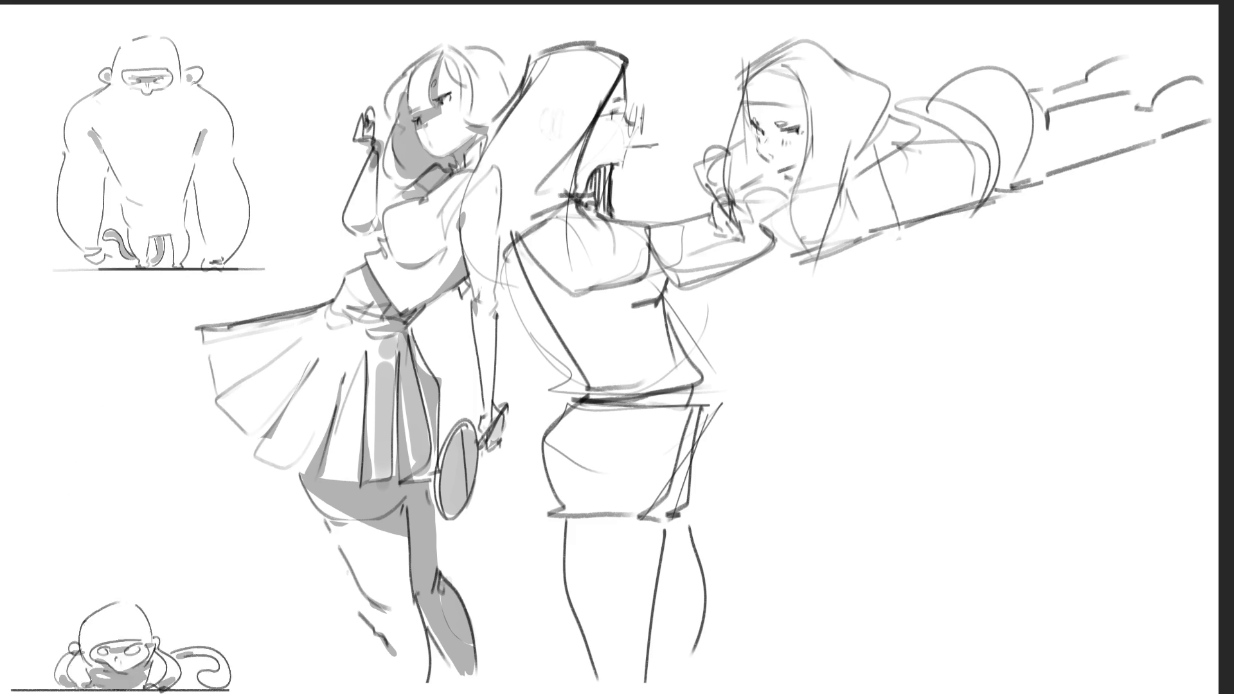
# Step: Sketch a small girl's head with chin, ear, hair outline, collar and shoulders
pyautogui.moveTo(935, 298)
pyautogui.mouseDown()
pyautogui.moveTo(982, 241)
pyautogui.moveTo(1009, 307)
pyautogui.mouseUp()
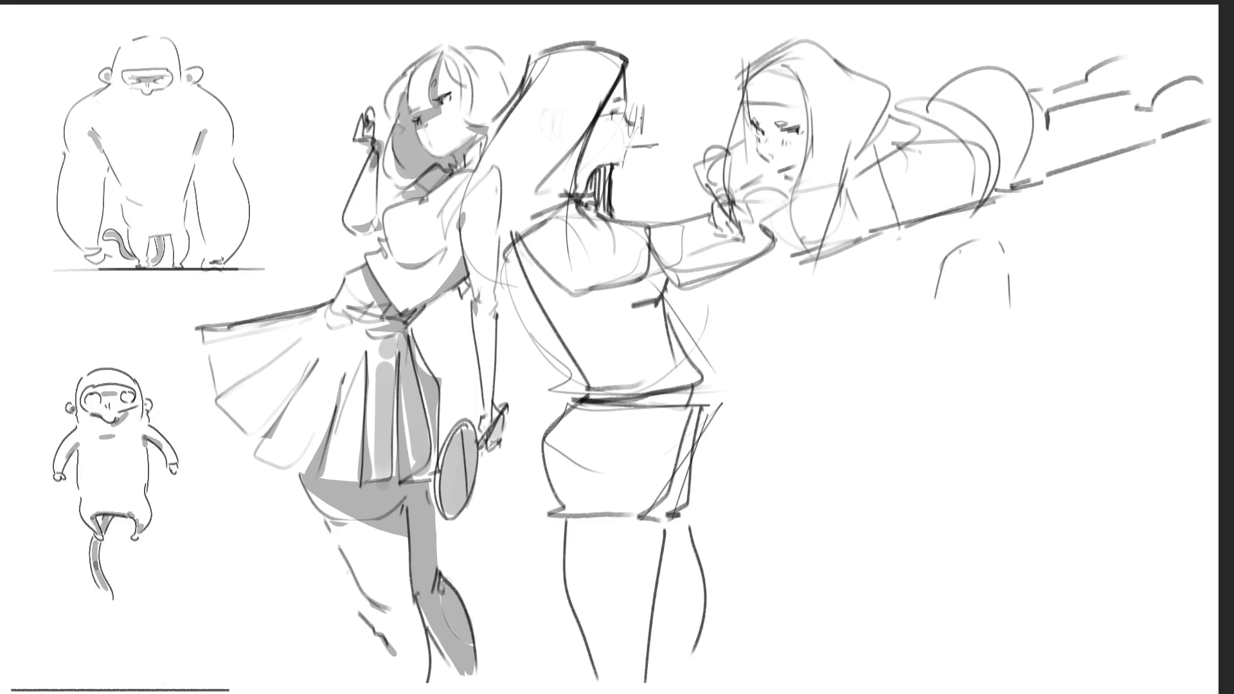
pyautogui.moveTo(995, 235); pyautogui.dragTo(1021, 291)
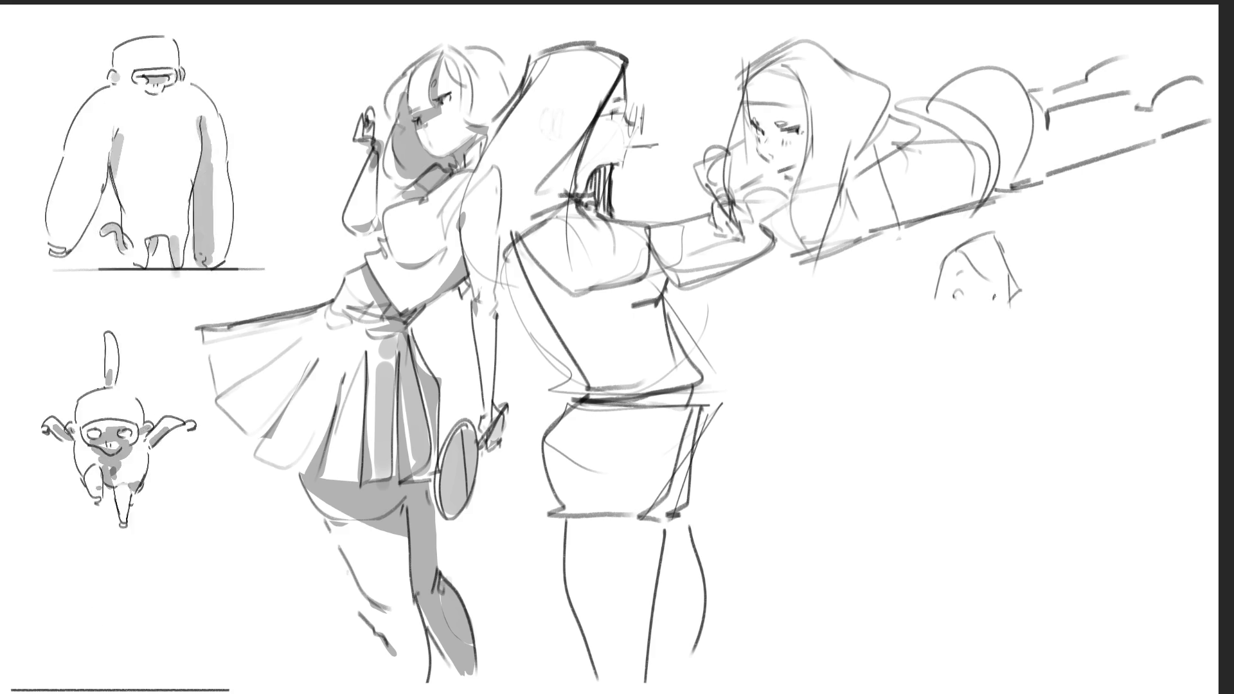
pyautogui.click(983, 318)
pyautogui.moveTo(958, 325)
pyautogui.mouseDown()
pyautogui.moveTo(982, 334)
pyautogui.moveTo(1014, 314)
pyautogui.mouseUp()
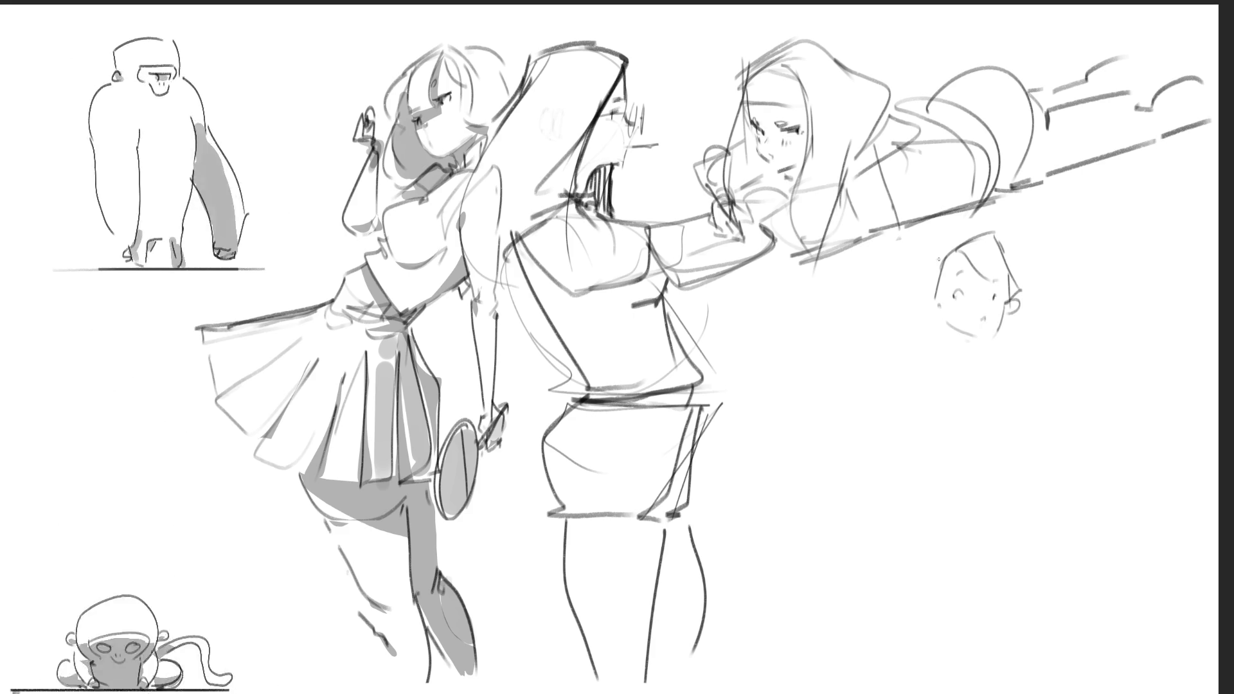
pyautogui.moveTo(936, 295); pyautogui.dragTo(955, 338)
pyautogui.moveTo(994, 253)
pyautogui.mouseDown()
pyautogui.moveTo(1049, 283)
pyautogui.moveTo(1014, 334)
pyautogui.moveTo(980, 357)
pyautogui.moveTo(938, 361)
pyautogui.mouseUp()
pyautogui.moveTo(960, 351); pyautogui.dragTo(995, 386)
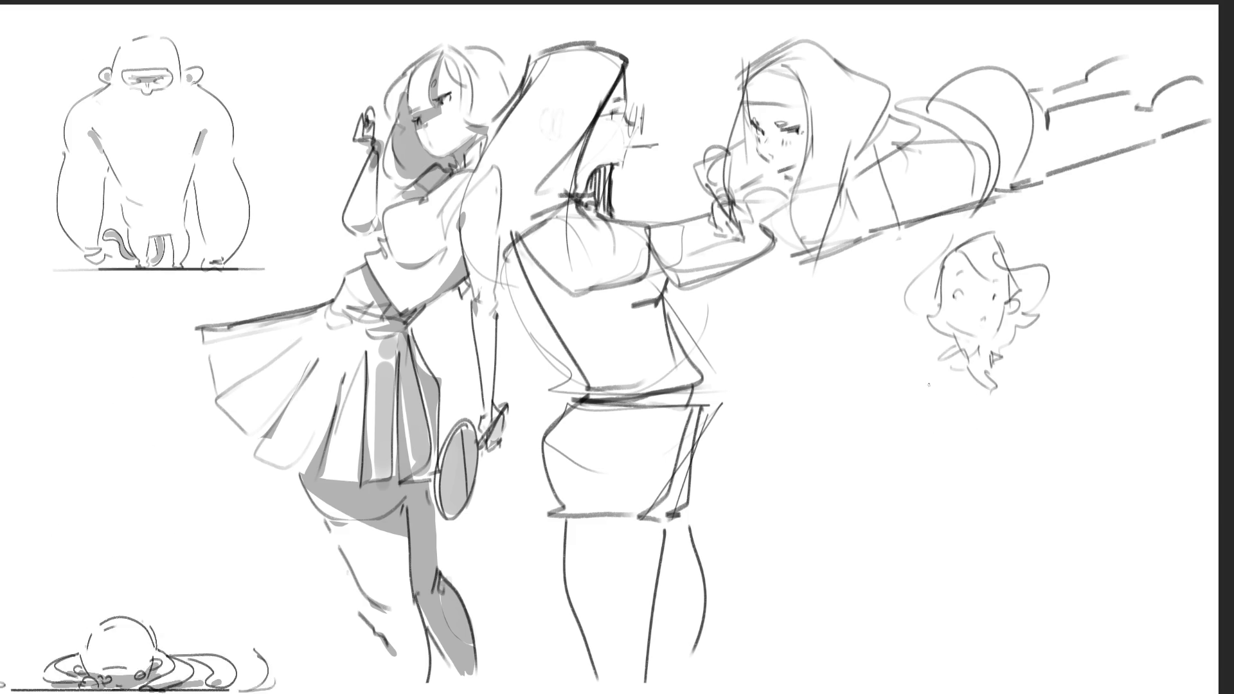
pyautogui.moveTo(949, 359); pyautogui.dragTo(839, 494)
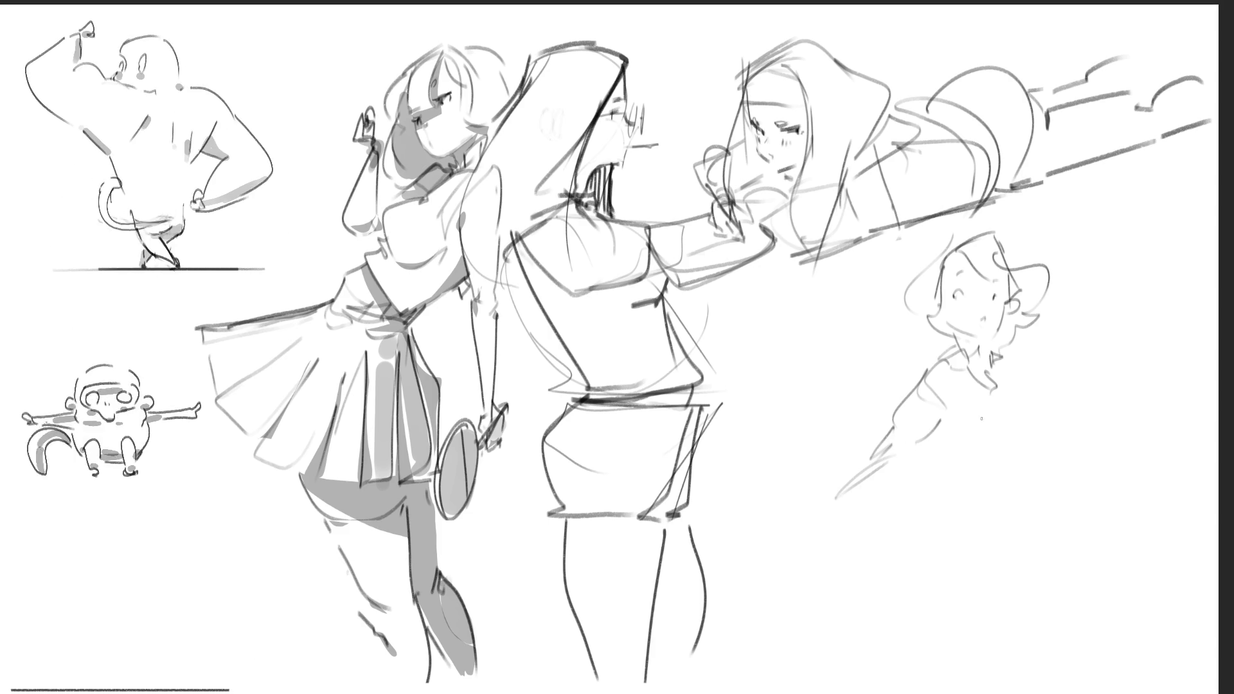
# Step: Add a raised hand, the torso curves and a racket in the figure's hand
pyautogui.moveTo(1054, 298)
pyautogui.mouseDown()
pyautogui.moveTo(1068, 357)
pyautogui.moveTo(1101, 370)
pyautogui.mouseUp()
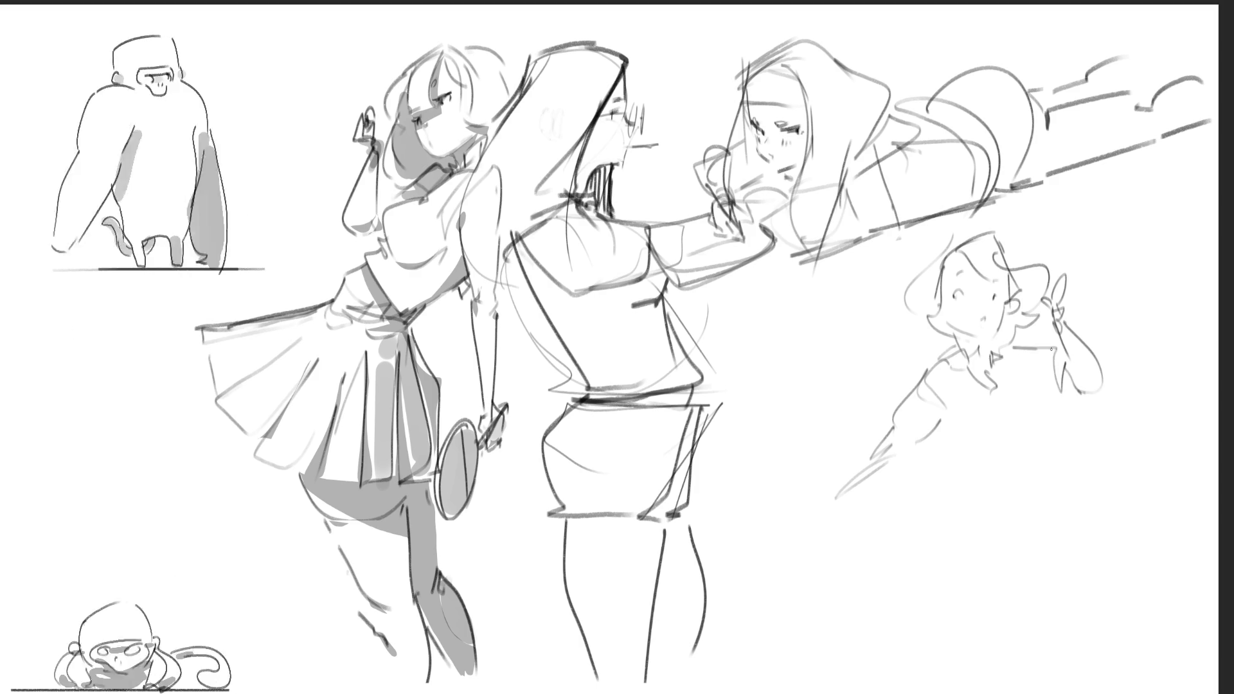
pyautogui.moveTo(1034, 398); pyautogui.dragTo(952, 430)
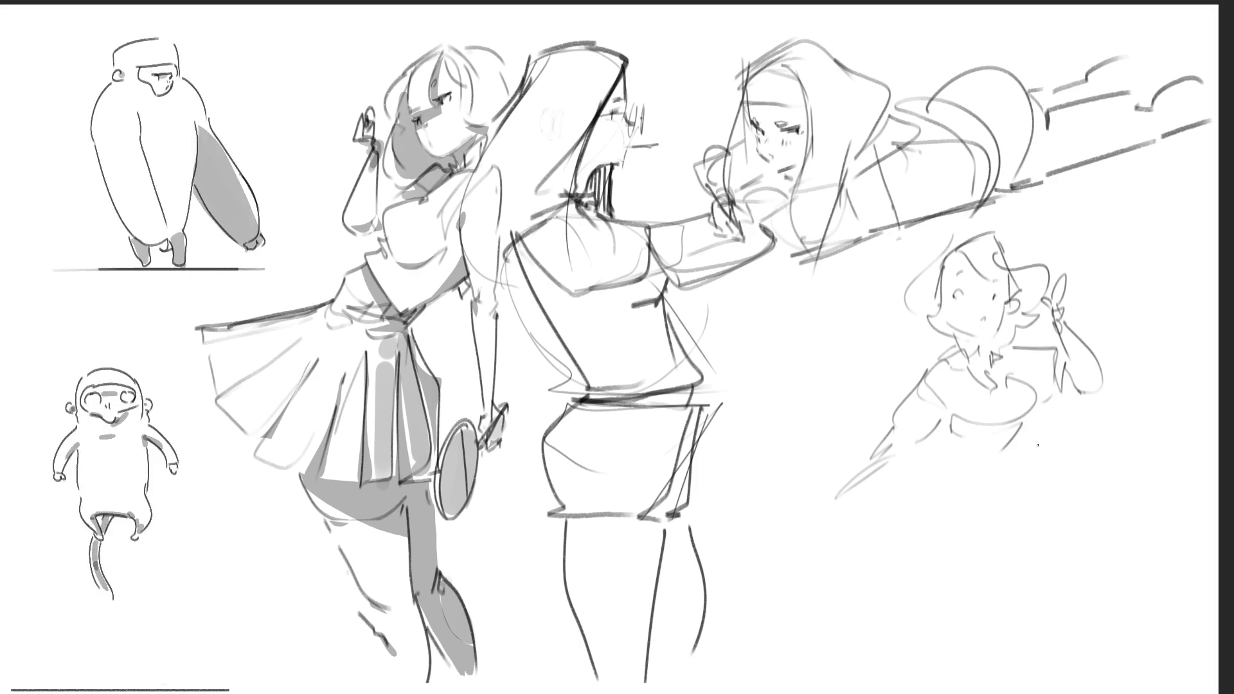
pyautogui.moveTo(1038, 423)
pyautogui.mouseDown()
pyautogui.moveTo(1047, 450)
pyautogui.moveTo(944, 477)
pyautogui.mouseUp()
pyautogui.moveTo(1029, 460); pyautogui.dragTo(944, 475)
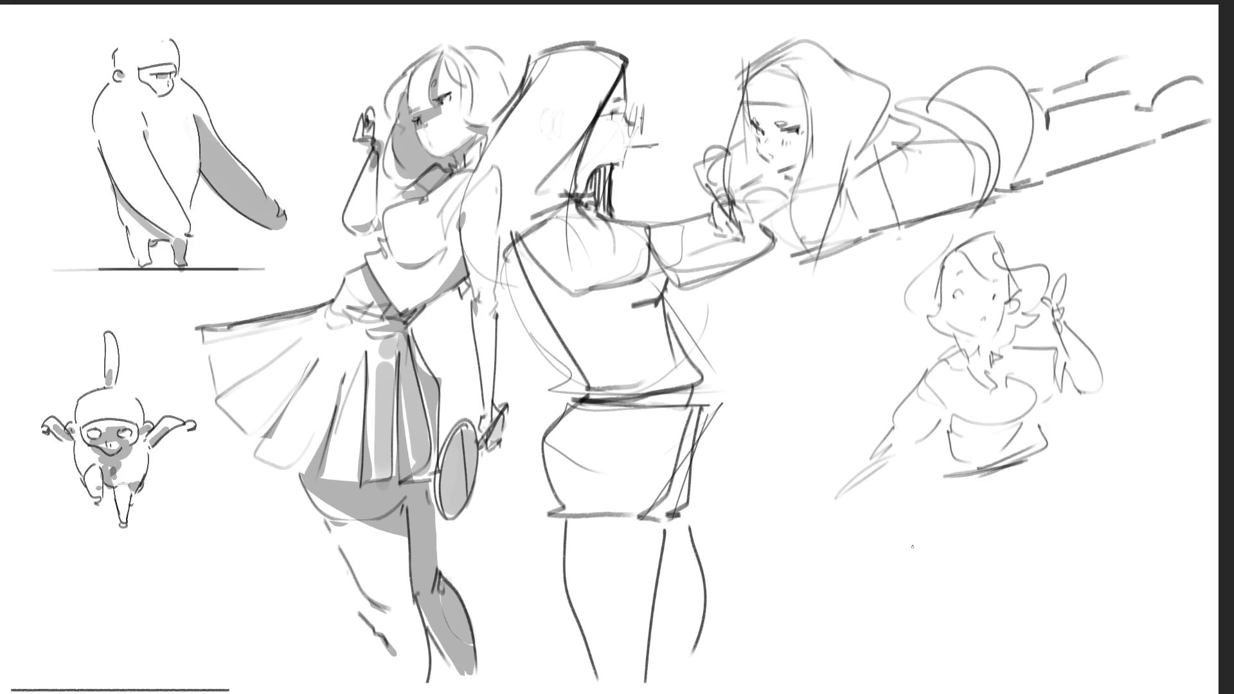
pyautogui.moveTo(855, 479)
pyautogui.mouseDown()
pyautogui.moveTo(800, 543)
pyautogui.moveTo(821, 506)
pyautogui.mouseUp()
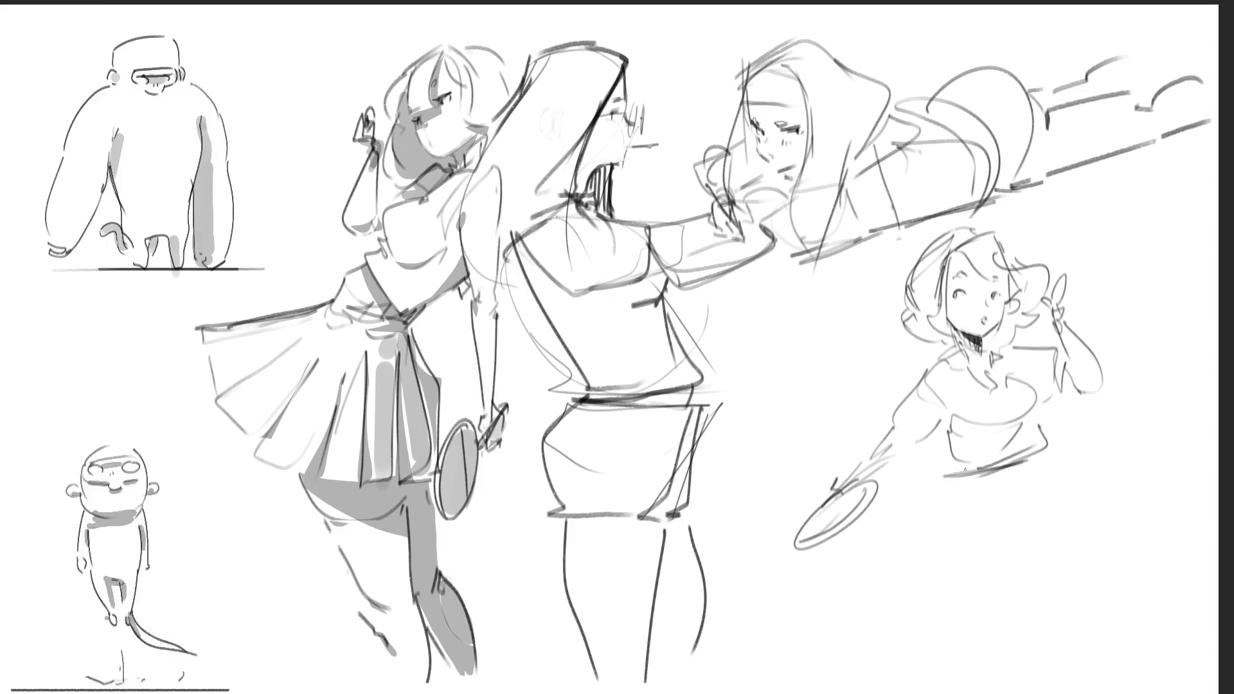
# Step: Draw the right girl's waistline, legs, ground line and skirt folds
pyautogui.moveTo(975, 489)
pyautogui.mouseDown()
pyautogui.moveTo(1043, 453)
pyautogui.moveTo(1049, 472)
pyautogui.mouseUp()
pyautogui.moveTo(960, 516); pyautogui.dragTo(1051, 472)
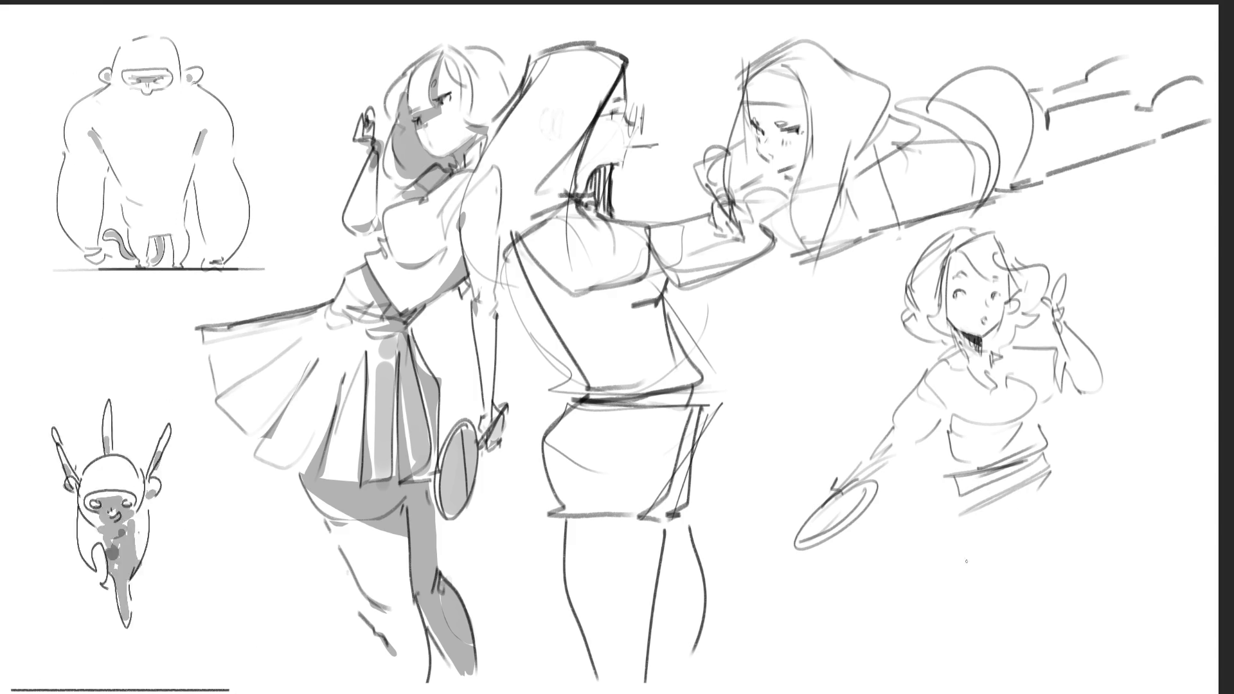
pyautogui.moveTo(955, 512); pyautogui.dragTo(967, 659)
pyautogui.moveTo(1036, 514)
pyautogui.mouseDown()
pyautogui.moveTo(1018, 668)
pyautogui.moveTo(1081, 659)
pyautogui.mouseUp()
pyautogui.moveTo(992, 587); pyautogui.dragTo(1047, 666)
pyautogui.moveTo(1078, 620); pyautogui.dragTo(1049, 666)
pyautogui.moveTo(1054, 564); pyautogui.dragTo(1088, 633)
pyautogui.moveTo(987, 554); pyautogui.dragTo(1034, 603)
# Step: Draw the skirt's flowing outer edge and finish its hem
pyautogui.moveTo(1072, 557); pyautogui.dragTo(1099, 631)
pyautogui.moveTo(1064, 495)
pyautogui.mouseDown()
pyautogui.moveTo(1090, 544)
pyautogui.moveTo(1144, 578)
pyautogui.mouseUp()
pyautogui.moveTo(1093, 514)
pyautogui.mouseDown()
pyautogui.moveTo(1148, 615)
pyautogui.moveTo(1109, 648)
pyautogui.mouseUp()
pyautogui.moveTo(1134, 631); pyautogui.dragTo(1102, 652)
pyautogui.moveTo(996, 668); pyautogui.dragTo(1089, 682)
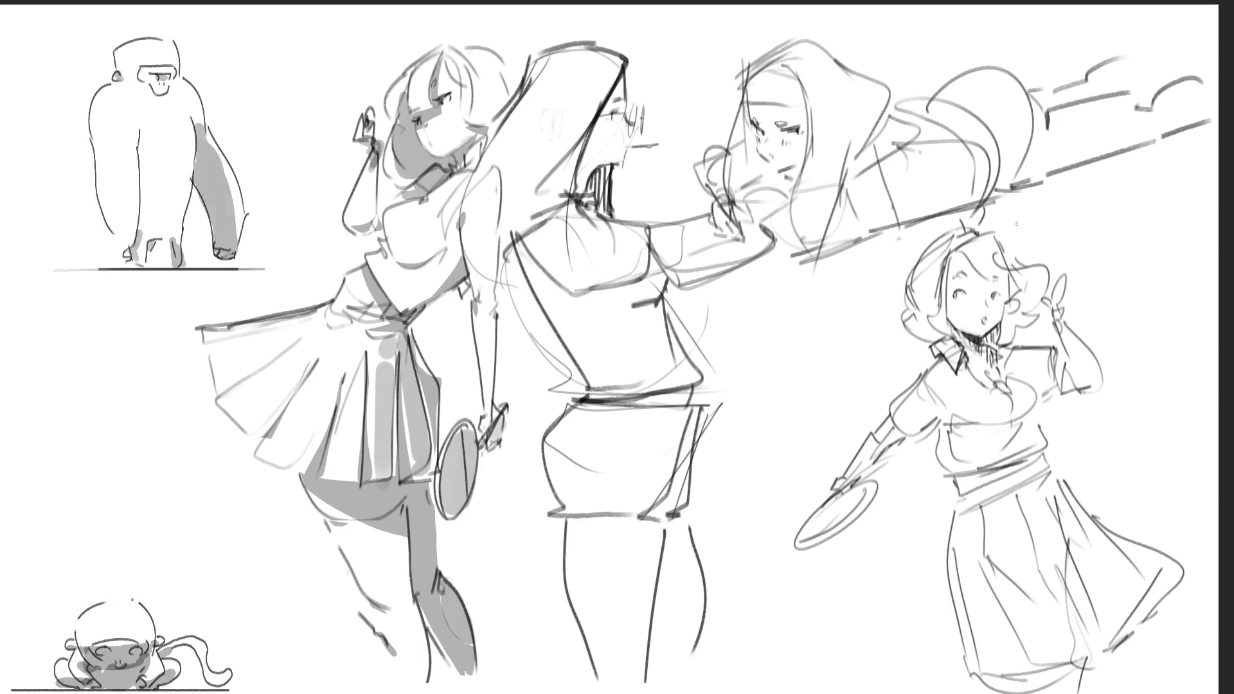
# Step: Draw a small hair curl on top of the right girl's head
pyautogui.moveTo(1003, 239)
pyautogui.mouseDown()
pyautogui.moveTo(1020, 222)
pyautogui.moveTo(1019, 252)
pyautogui.mouseUp()
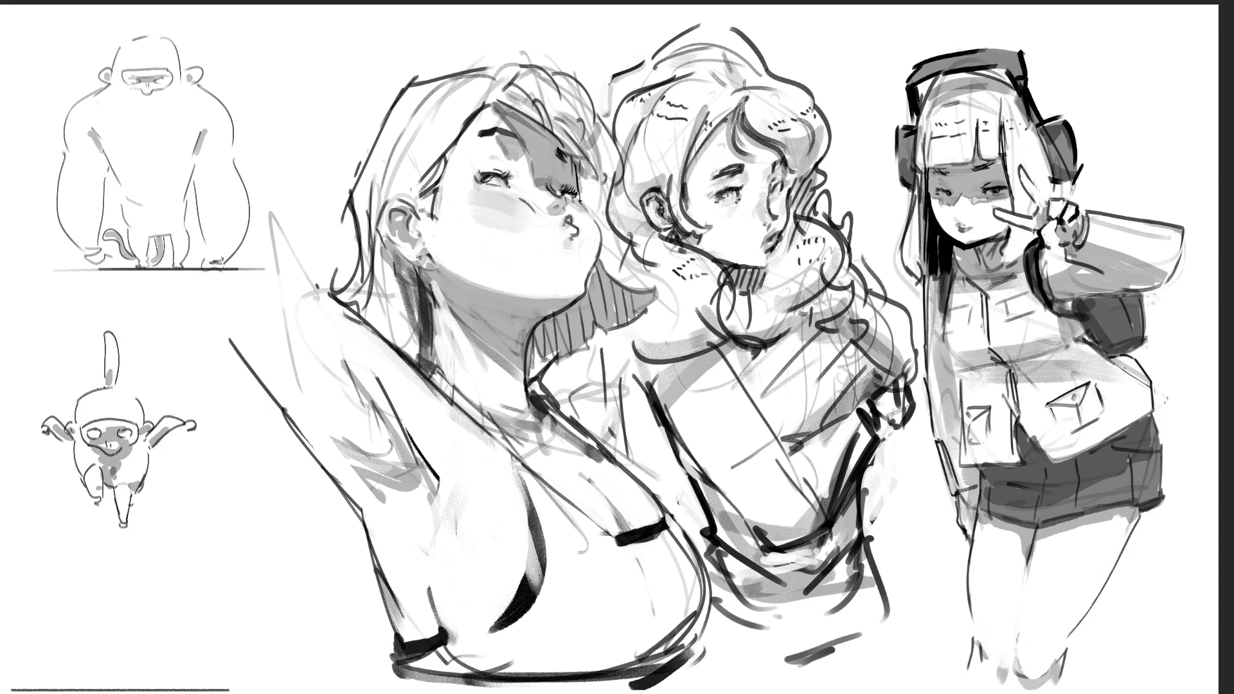
# Step: Hand-letter BRR beside the headphone girl, then undo the last letter so it can read BRB
pyautogui.moveTo(1050, 44); pyautogui.dragTo(1065, 84)
pyautogui.moveTo(1053, 46)
pyautogui.mouseDown()
pyautogui.moveTo(1072, 65)
pyautogui.moveTo(1068, 84)
pyautogui.mouseUp()
pyautogui.moveTo(1076, 94)
pyautogui.mouseDown()
pyautogui.moveTo(1083, 133)
pyautogui.moveTo(1118, 131)
pyautogui.moveTo(1118, 172)
pyautogui.mouseUp()
pyautogui.moveTo(1111, 139)
pyautogui.mouseDown()
pyautogui.moveTo(1153, 169)
pyautogui.moveTo(1111, 183)
pyautogui.mouseUp()
pyautogui.hotkey('ctrl', 'z')
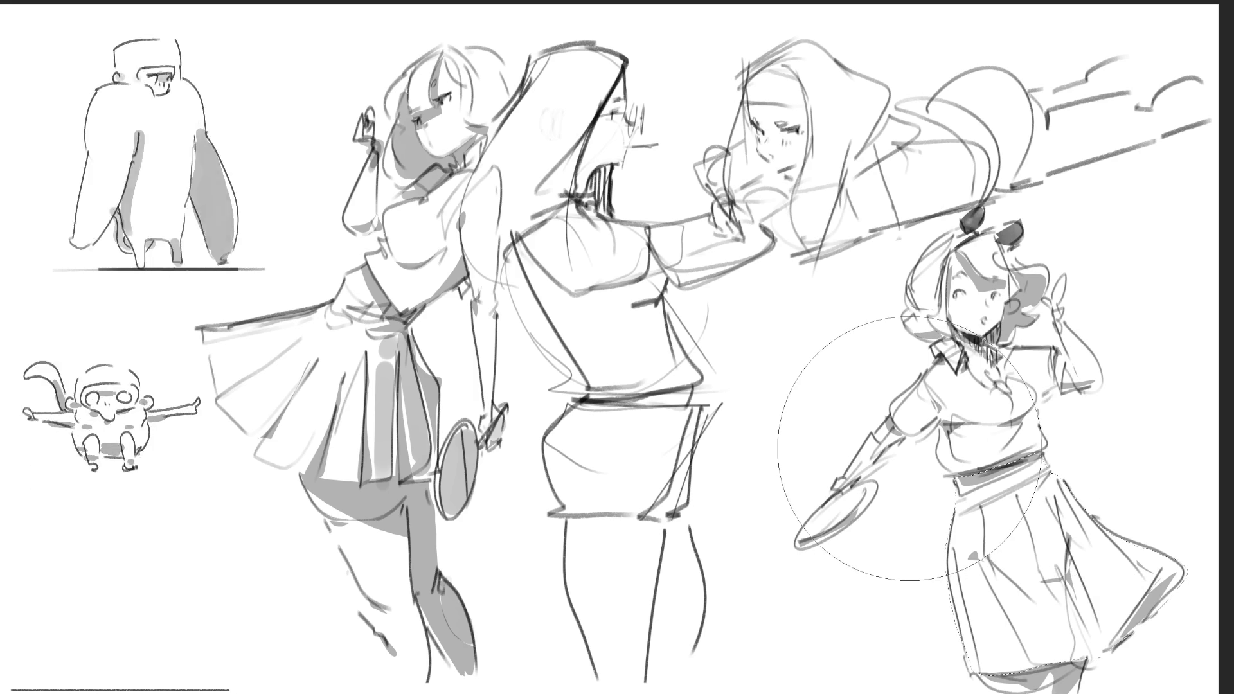
# Step: Fill the upper skirt dark grey and shade the plate in dark tones, redoing the plate strokes
pyautogui.moveTo(910, 448); pyautogui.dragTo(988, 432)
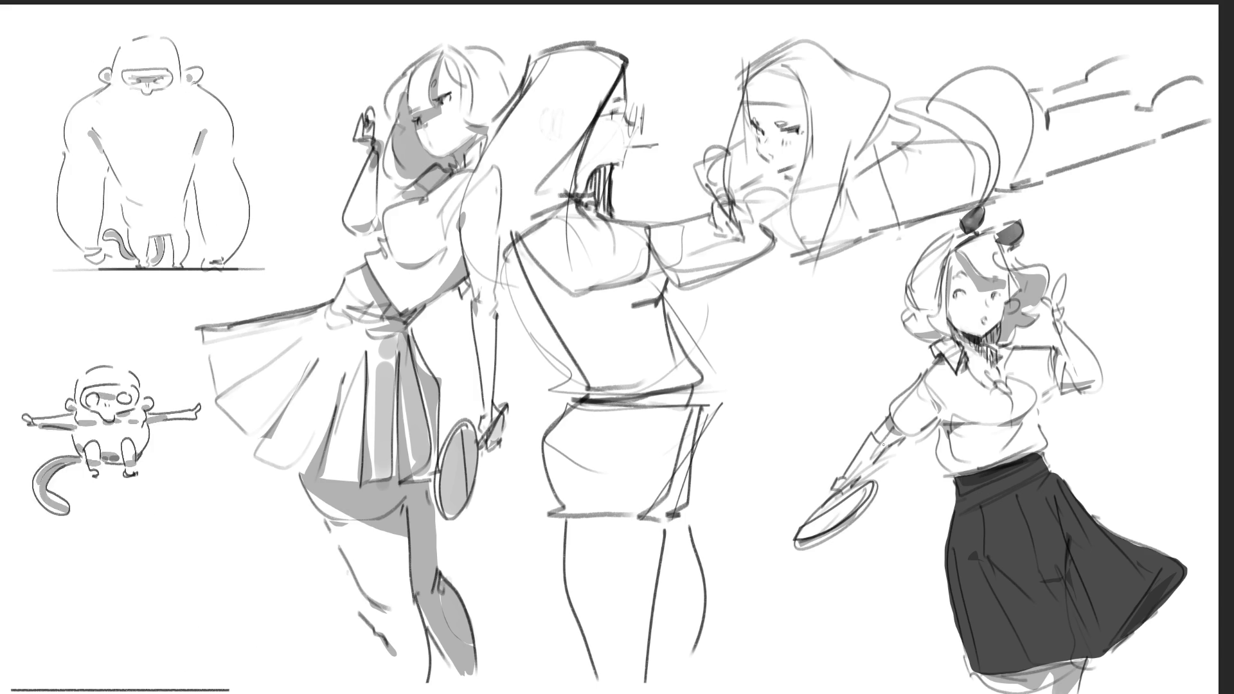
pyautogui.moveTo(795, 533); pyautogui.dragTo(901, 463)
pyautogui.hotkey('ctrl', 'z')
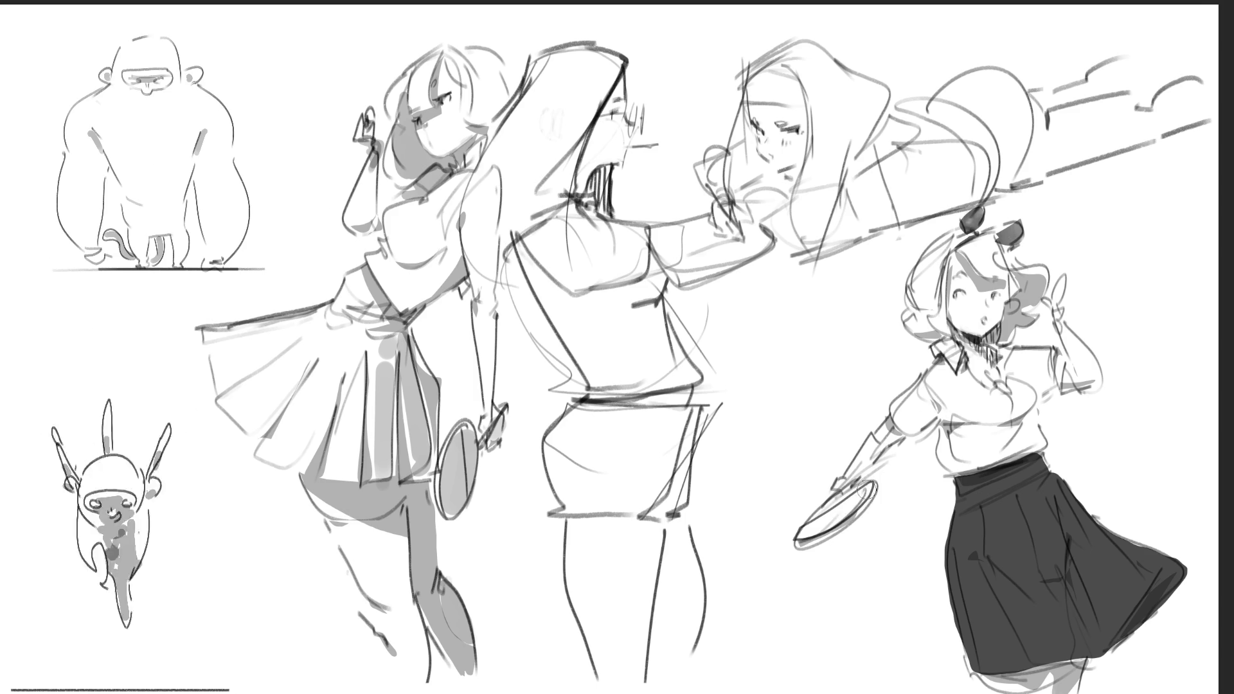
pyautogui.hotkey('ctrl', 'z')
pyautogui.moveTo(858, 500)
pyautogui.mouseDown()
pyautogui.moveTo(762, 543)
pyautogui.moveTo(848, 518)
pyautogui.mouseUp()
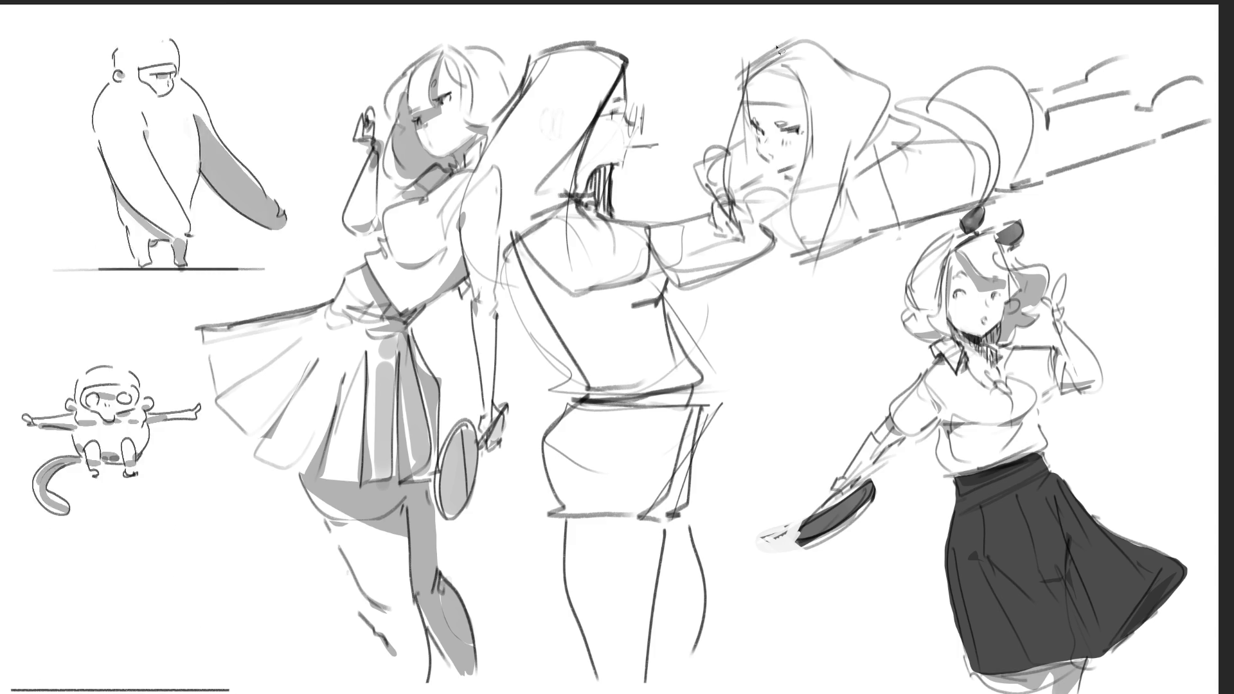
# Step: Lasso the hood around her hair, fill it dark grey, and deselect
pyautogui.moveTo(743, 94); pyautogui.dragTo(746, 162)
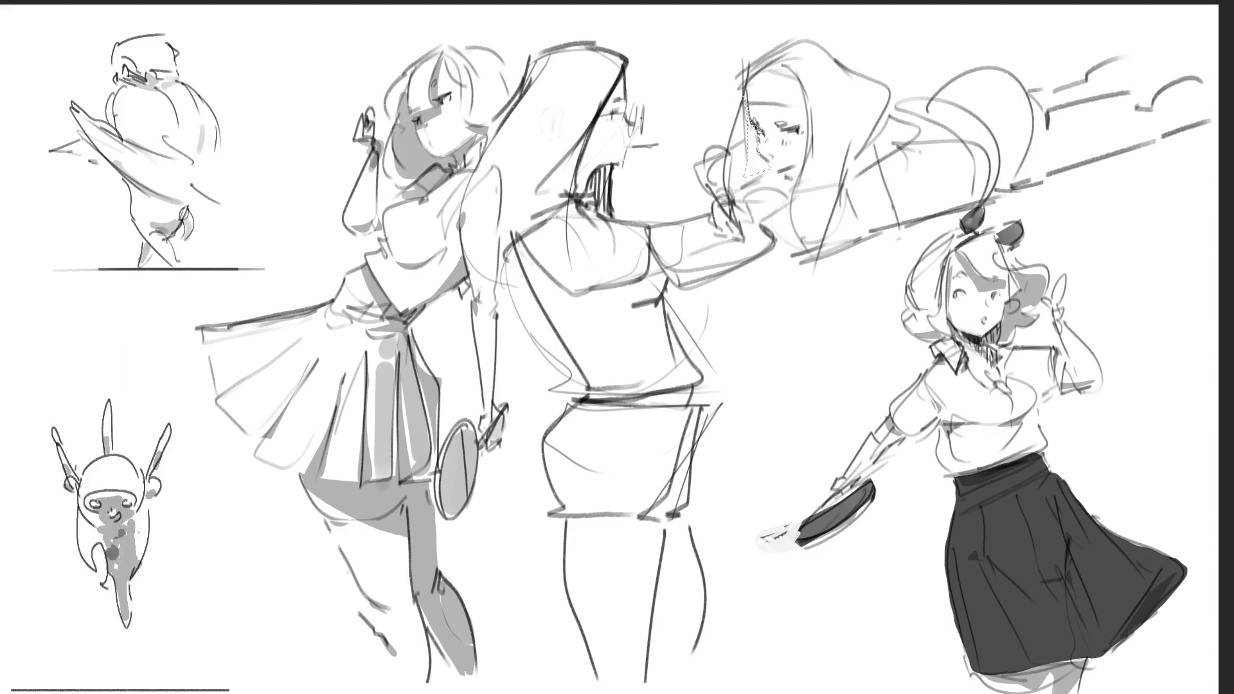
pyautogui.moveTo(753, 129); pyautogui.dragTo(781, 126)
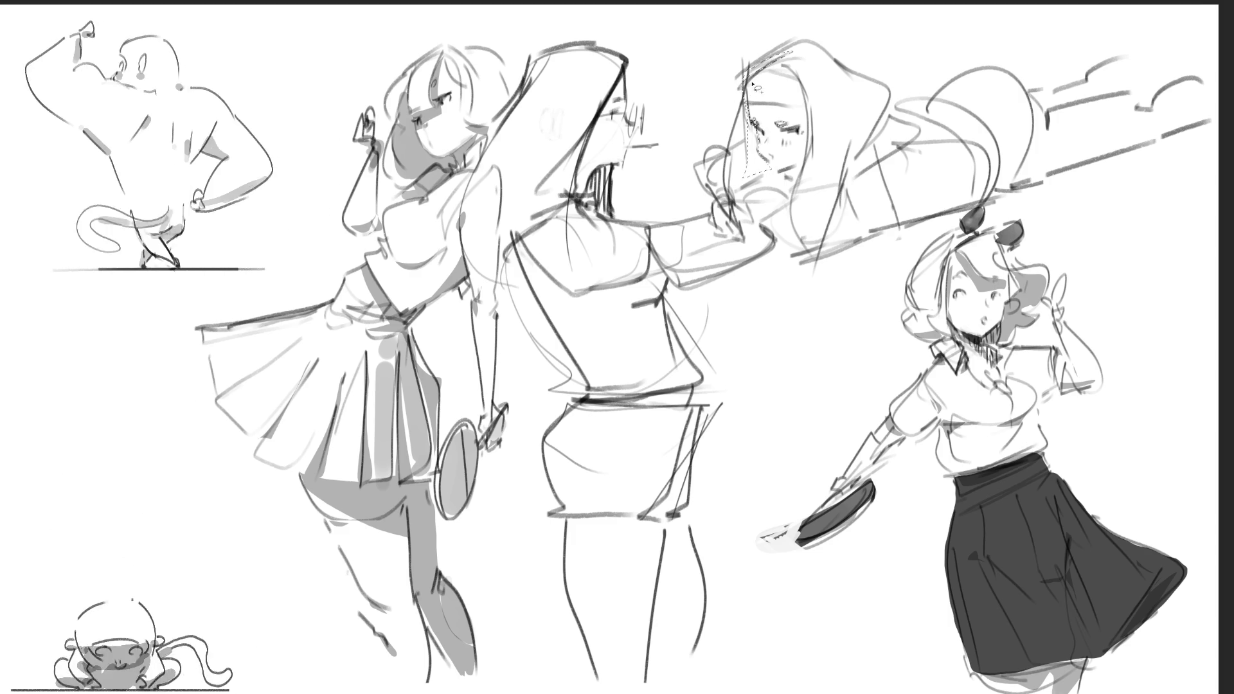
pyautogui.moveTo(811, 114)
pyautogui.mouseDown()
pyautogui.moveTo(790, 174)
pyautogui.moveTo(810, 188)
pyautogui.moveTo(842, 183)
pyautogui.moveTo(863, 159)
pyautogui.mouseUp()
pyautogui.moveTo(835, 65); pyautogui.dragTo(814, 41)
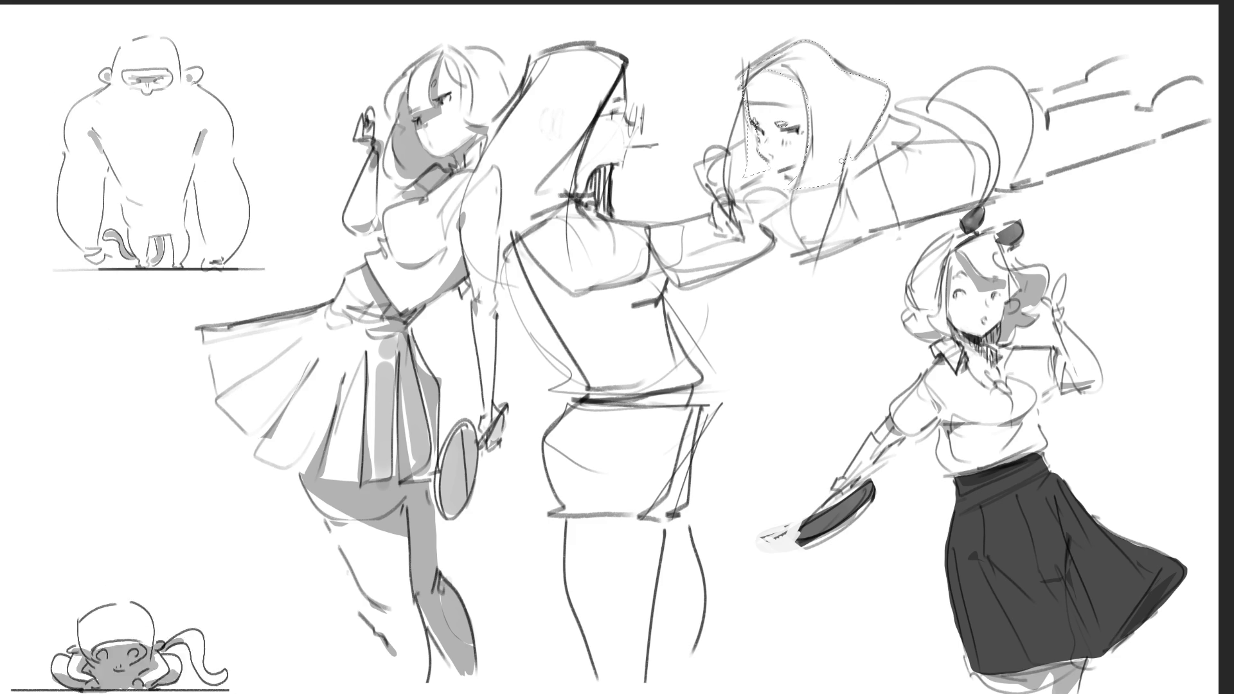
pyautogui.moveTo(820, 175)
pyautogui.mouseDown()
pyautogui.moveTo(829, 129)
pyautogui.moveTo(804, 96)
pyautogui.mouseUp()
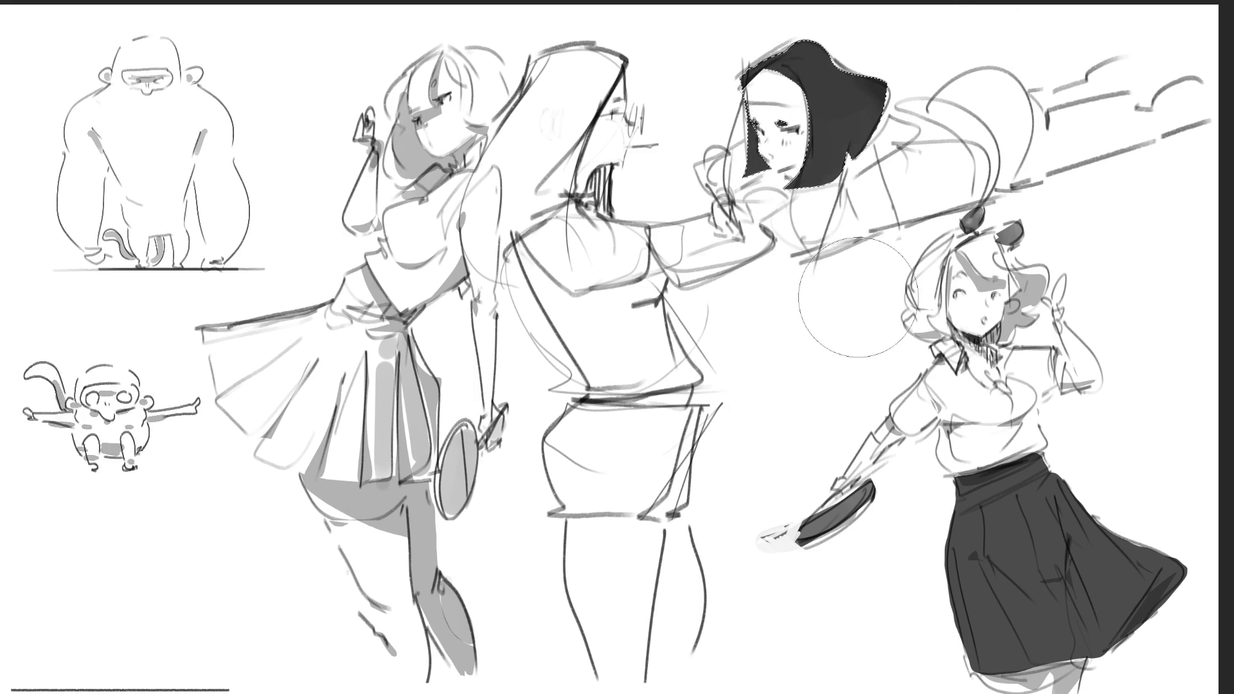
pyautogui.hotkey('ctrl', 'd')
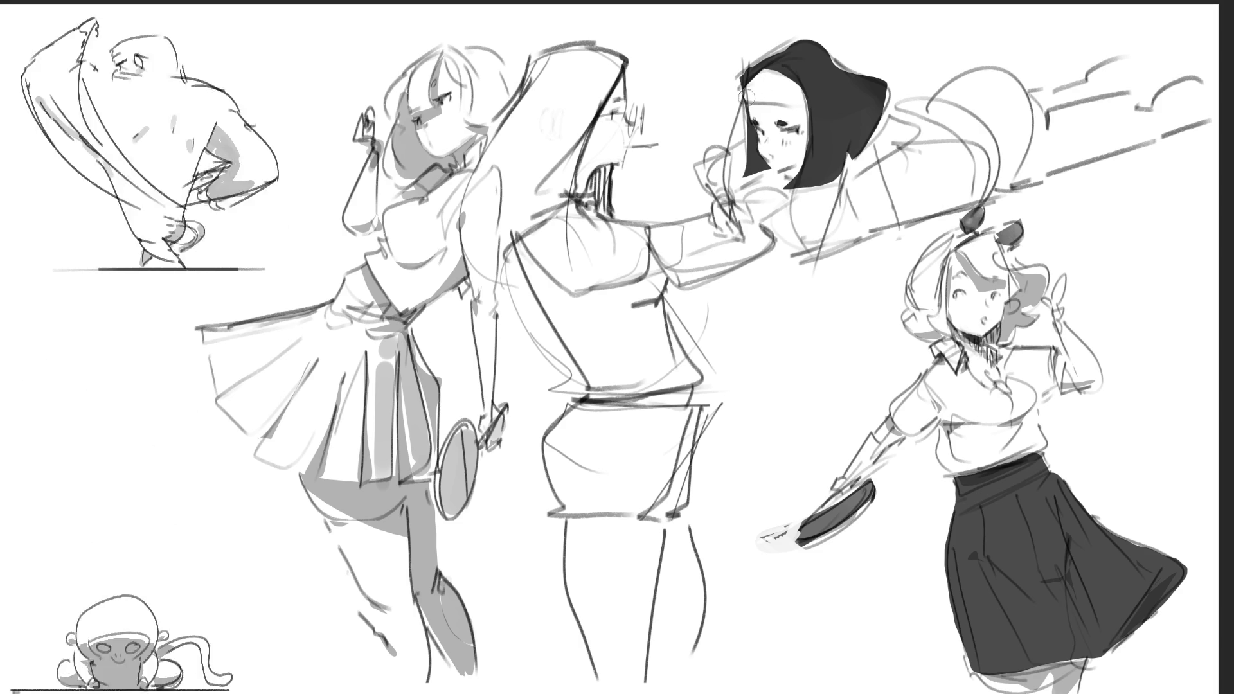
# Step: Paint a light headband across the hood and dark grey shading near the neck
pyautogui.moveTo(747, 97); pyautogui.dragTo(797, 102)
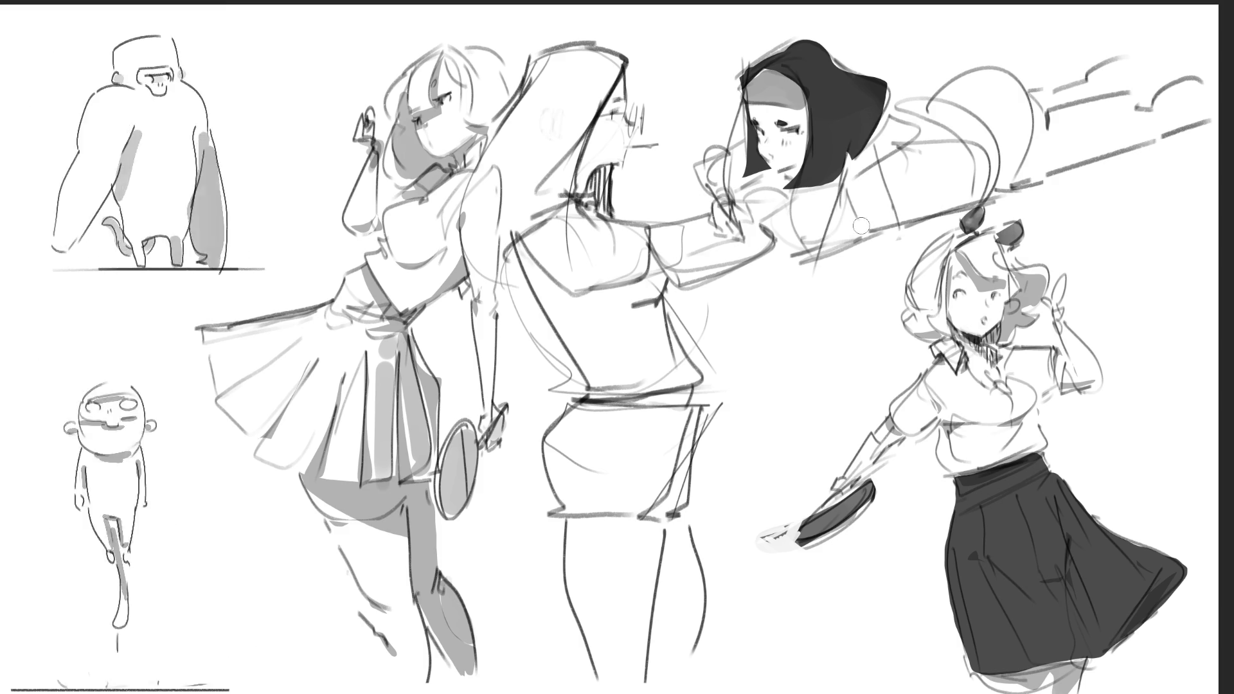
pyautogui.moveTo(805, 197)
pyautogui.mouseDown()
pyautogui.moveTo(793, 244)
pyautogui.moveTo(845, 192)
pyautogui.moveTo(839, 209)
pyautogui.moveTo(903, 122)
pyautogui.moveTo(966, 114)
pyautogui.moveTo(987, 183)
pyautogui.moveTo(839, 221)
pyautogui.mouseUp()
pyautogui.moveTo(941, 122)
pyautogui.mouseDown()
pyautogui.moveTo(853, 211)
pyautogui.moveTo(954, 125)
pyautogui.moveTo(974, 135)
pyautogui.mouseUp()
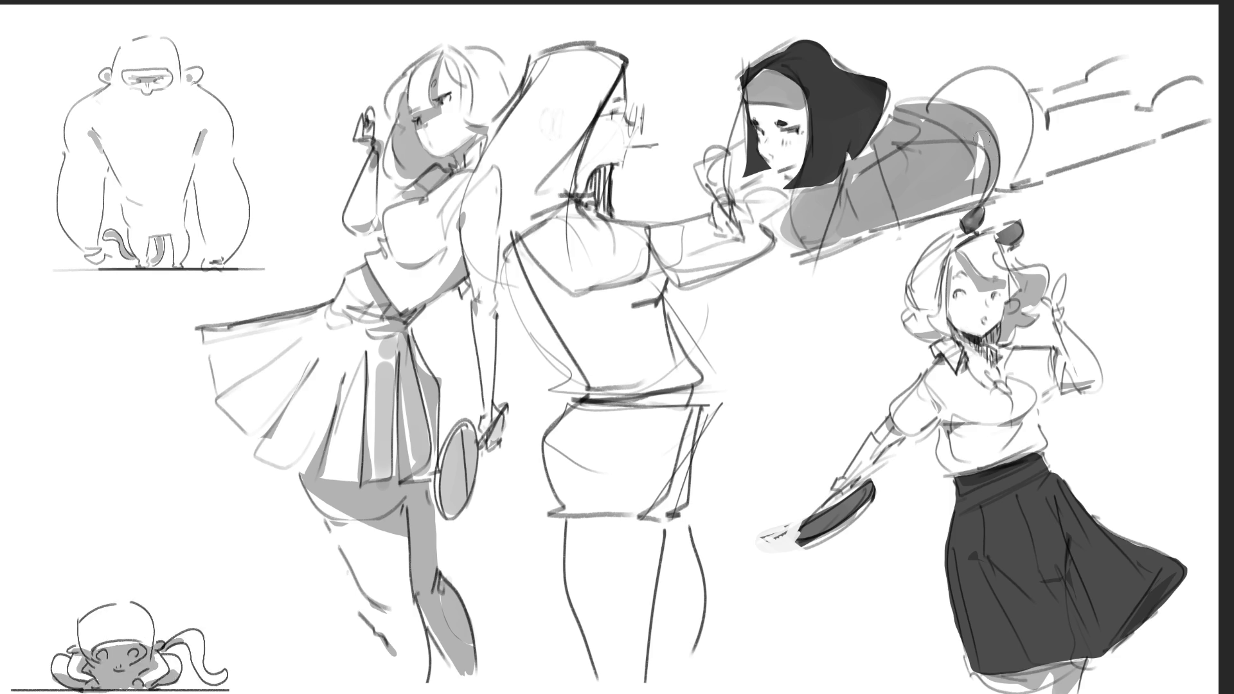
# Step: Darken the lower shaded strip and paint a grey paddle below the shorts
pyautogui.moveTo(996, 193); pyautogui.dragTo(858, 241)
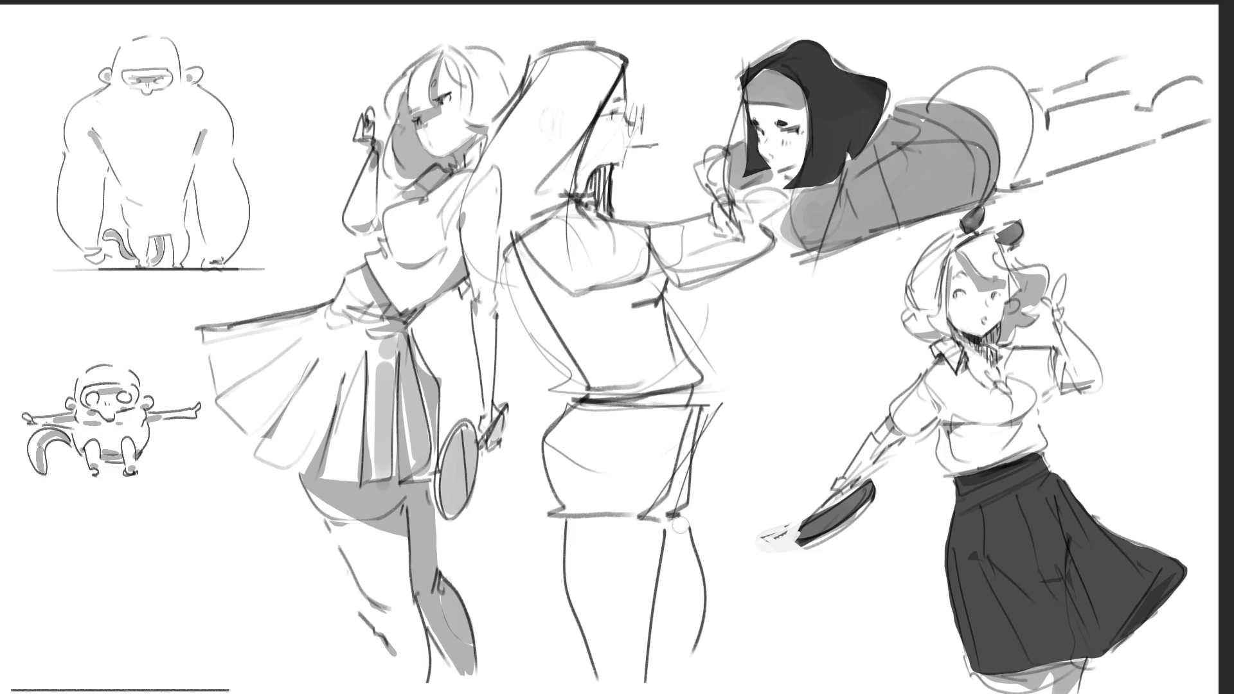
pyautogui.moveTo(674, 527)
pyautogui.mouseDown()
pyautogui.moveTo(655, 611)
pyautogui.moveTo(691, 540)
pyautogui.mouseUp()
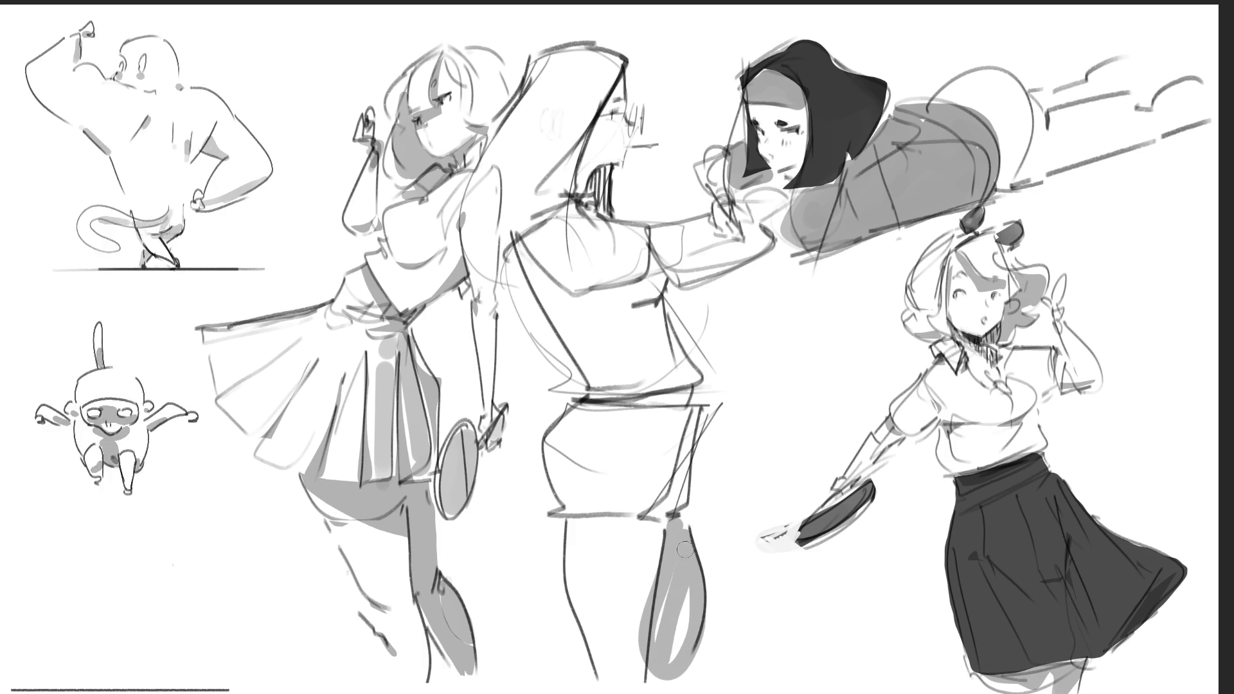
pyautogui.moveTo(681, 598); pyautogui.dragTo(678, 602)
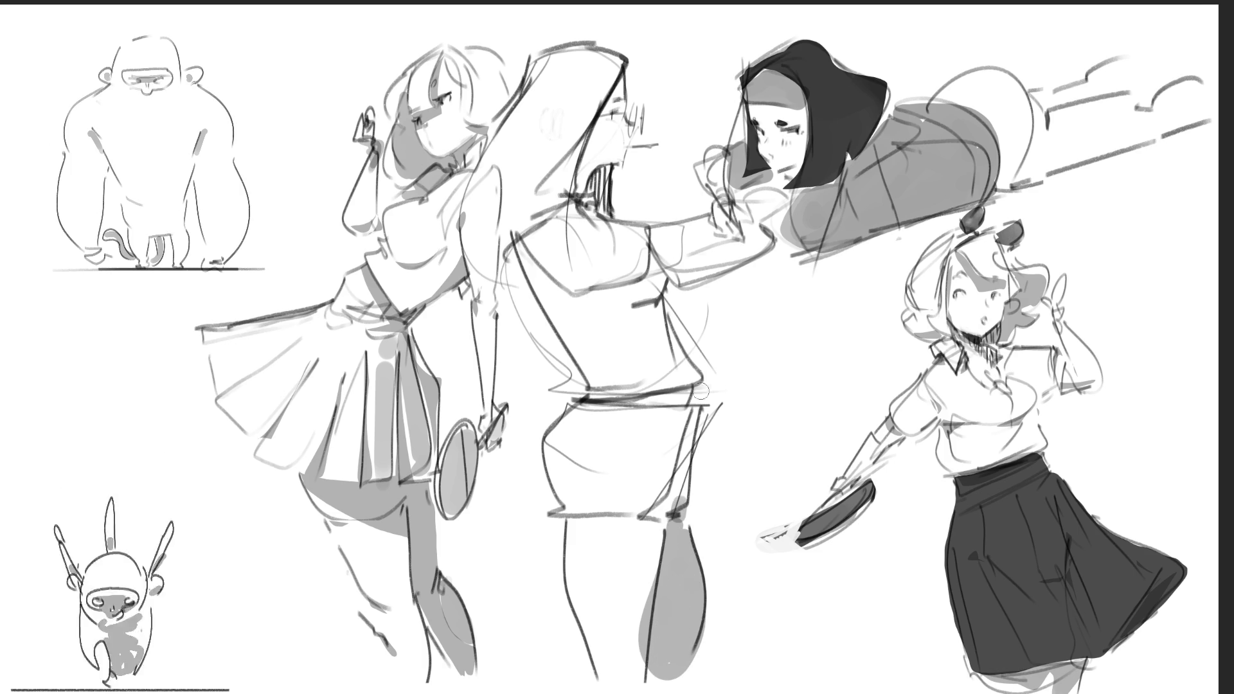
# Step: Shade the middle figure's waistband, back, hair and shorts in grey
pyautogui.moveTo(691, 399); pyautogui.dragTo(601, 401)
pyautogui.moveTo(646, 302)
pyautogui.mouseDown()
pyautogui.moveTo(572, 281)
pyautogui.moveTo(643, 283)
pyautogui.moveTo(597, 302)
pyautogui.moveTo(646, 311)
pyautogui.moveTo(662, 267)
pyautogui.mouseUp()
pyautogui.moveTo(600, 208); pyautogui.dragTo(597, 161)
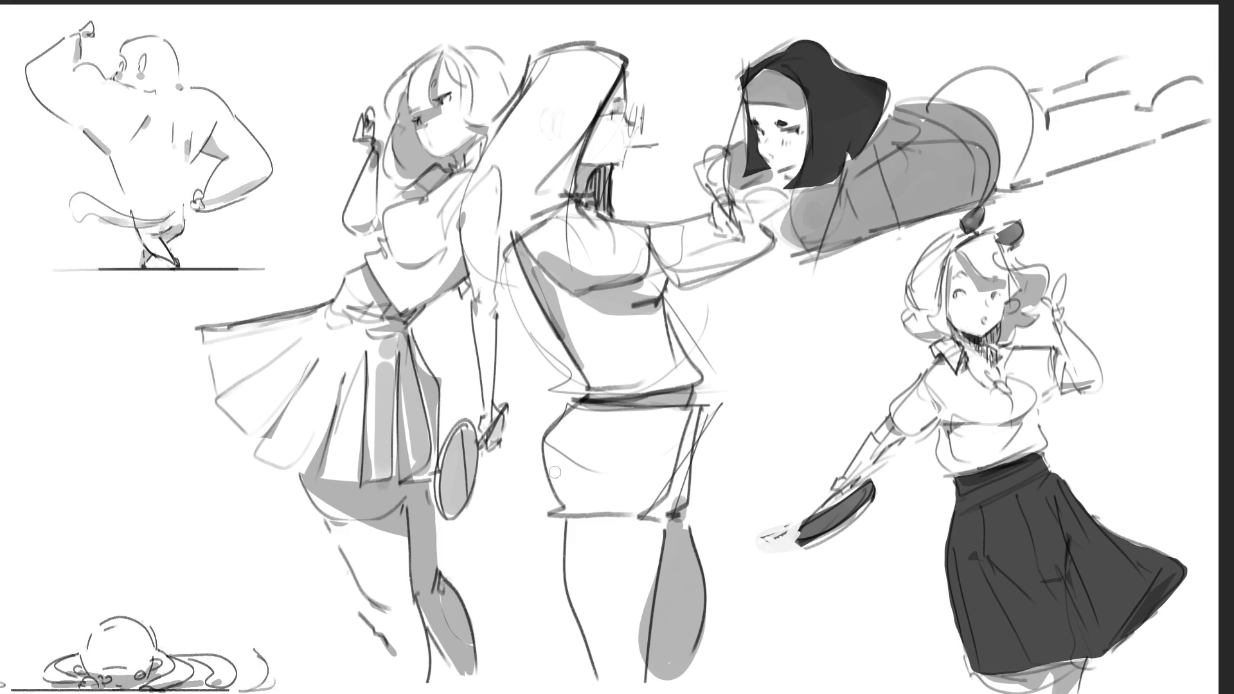
pyautogui.moveTo(550, 470)
pyautogui.mouseDown()
pyautogui.moveTo(564, 504)
pyautogui.moveTo(590, 502)
pyautogui.mouseUp()
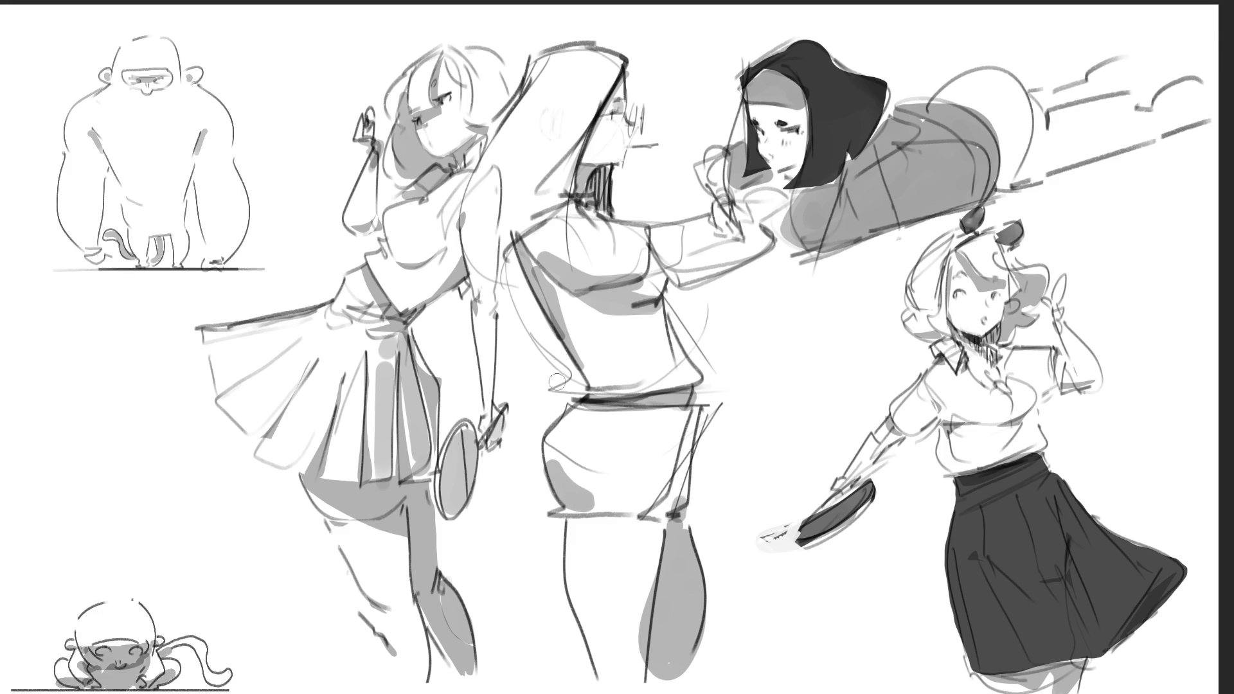
pyautogui.moveTo(570, 454)
pyautogui.mouseDown()
pyautogui.moveTo(598, 492)
pyautogui.moveTo(557, 457)
pyautogui.moveTo(565, 479)
pyautogui.mouseUp()
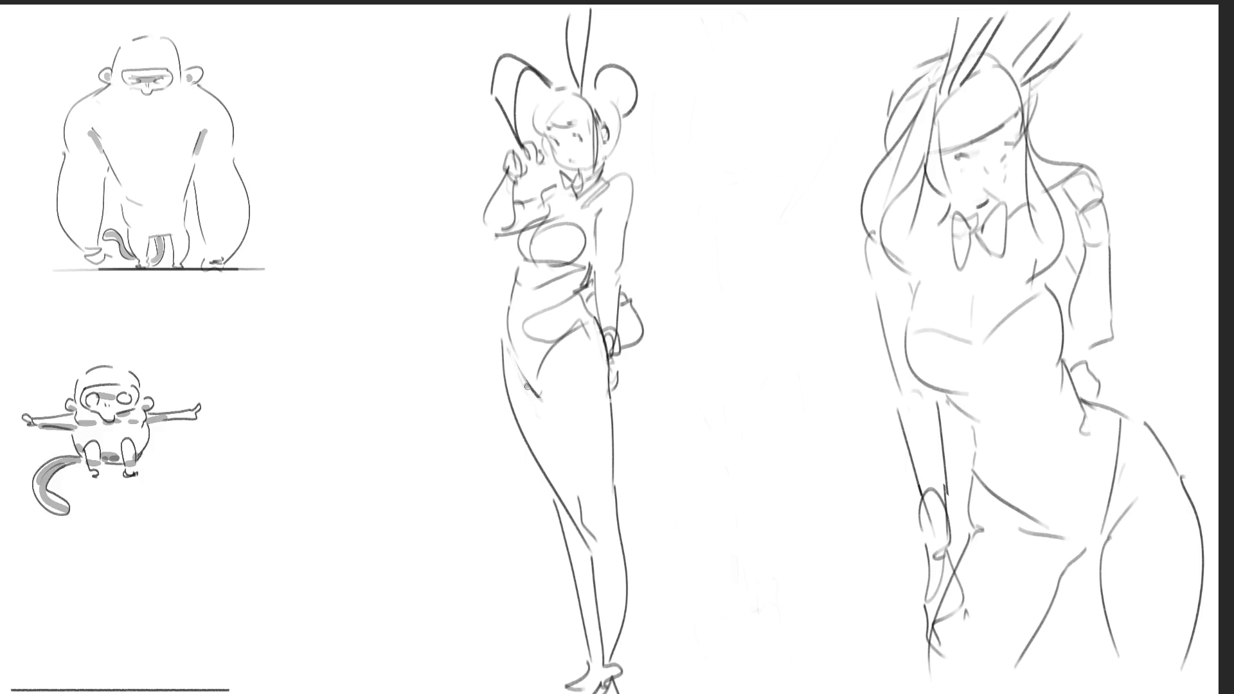
# Step: Shade the bunny figure's left leg grey from thigh to lower leg
pyautogui.moveTo(572, 524); pyautogui.dragTo(525, 388)
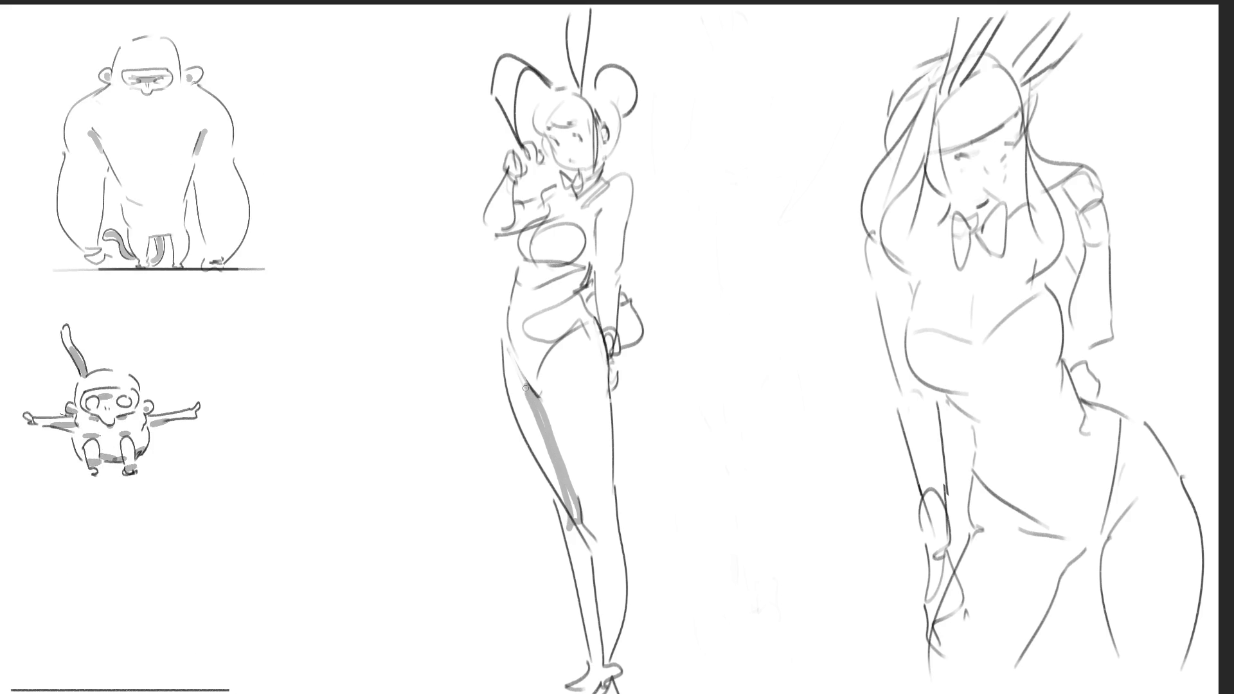
pyautogui.moveTo(548, 464); pyautogui.dragTo(542, 456)
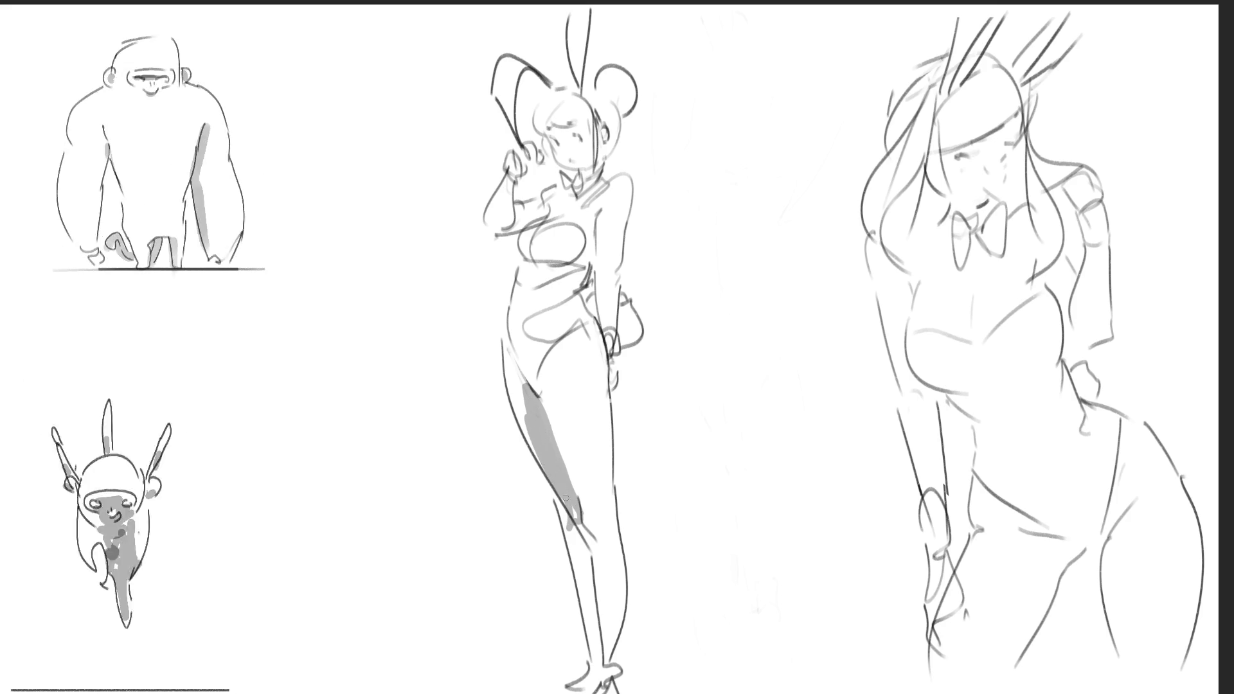
pyautogui.moveTo(512, 369); pyautogui.dragTo(527, 432)
pyautogui.moveTo(559, 494); pyautogui.dragTo(568, 519)
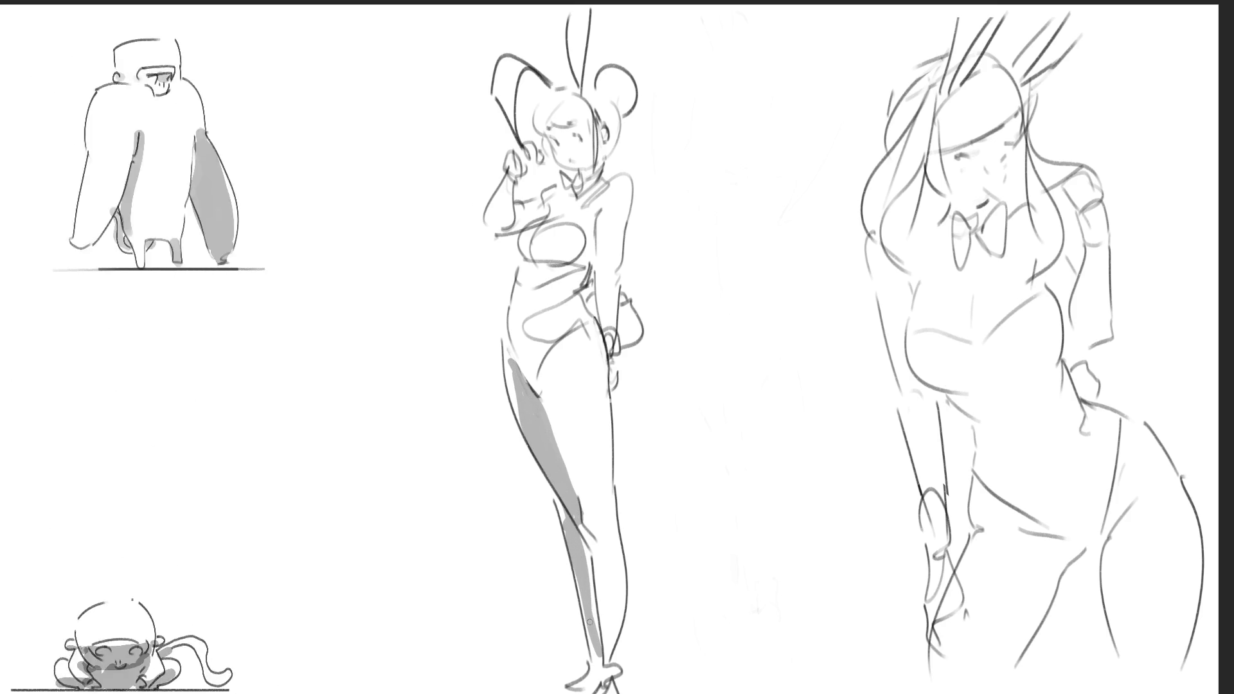
pyautogui.moveTo(595, 629); pyautogui.dragTo(590, 575)
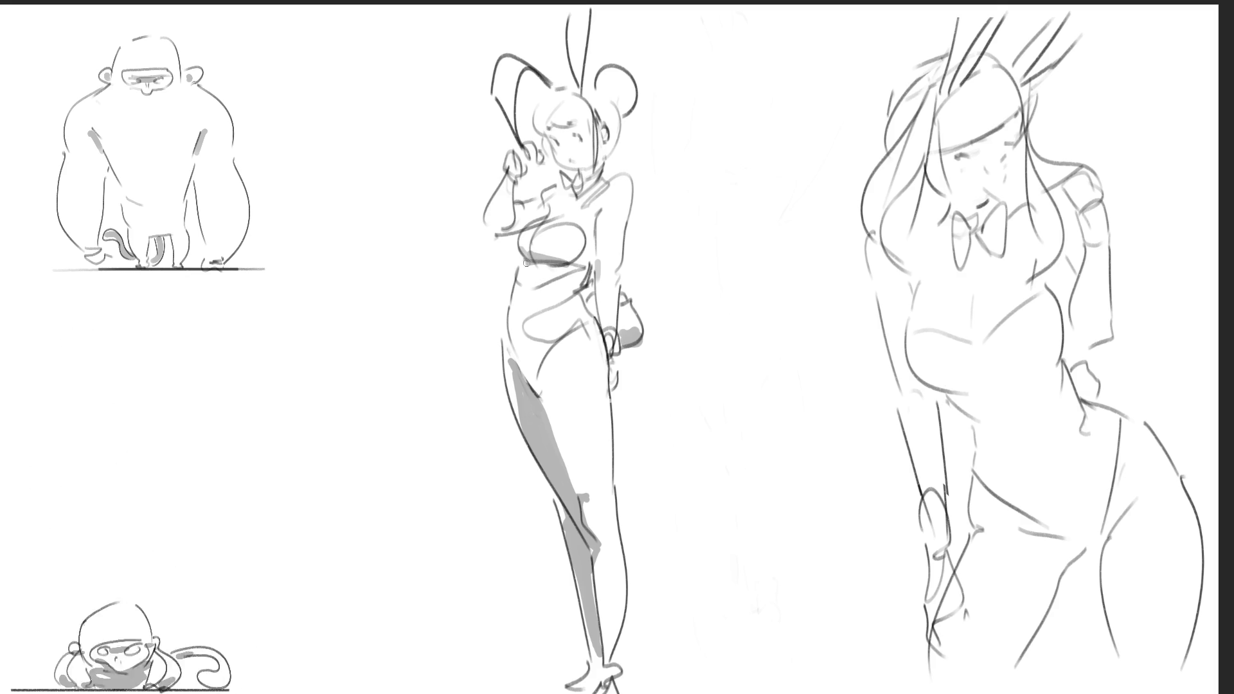
# Step: Darken the bunny figure's waist line and shade its raised arm and round ear
pyautogui.moveTo(557, 264); pyautogui.dragTo(582, 264)
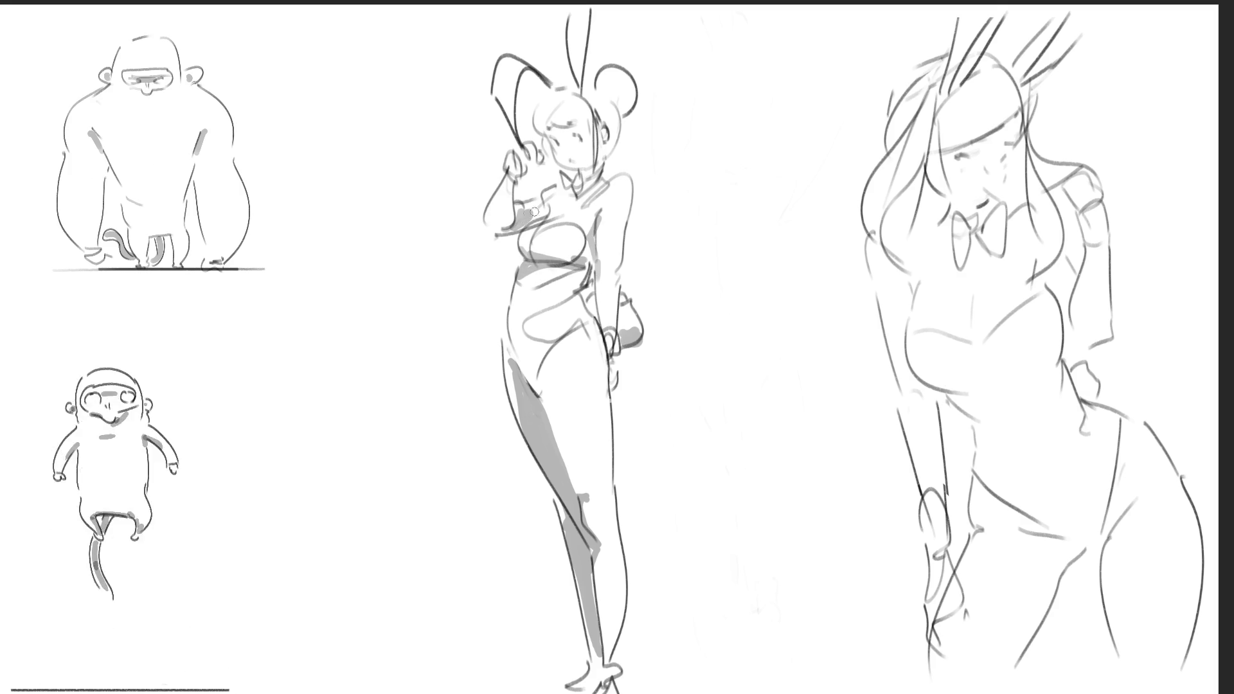
pyautogui.moveTo(501, 218); pyautogui.dragTo(522, 169)
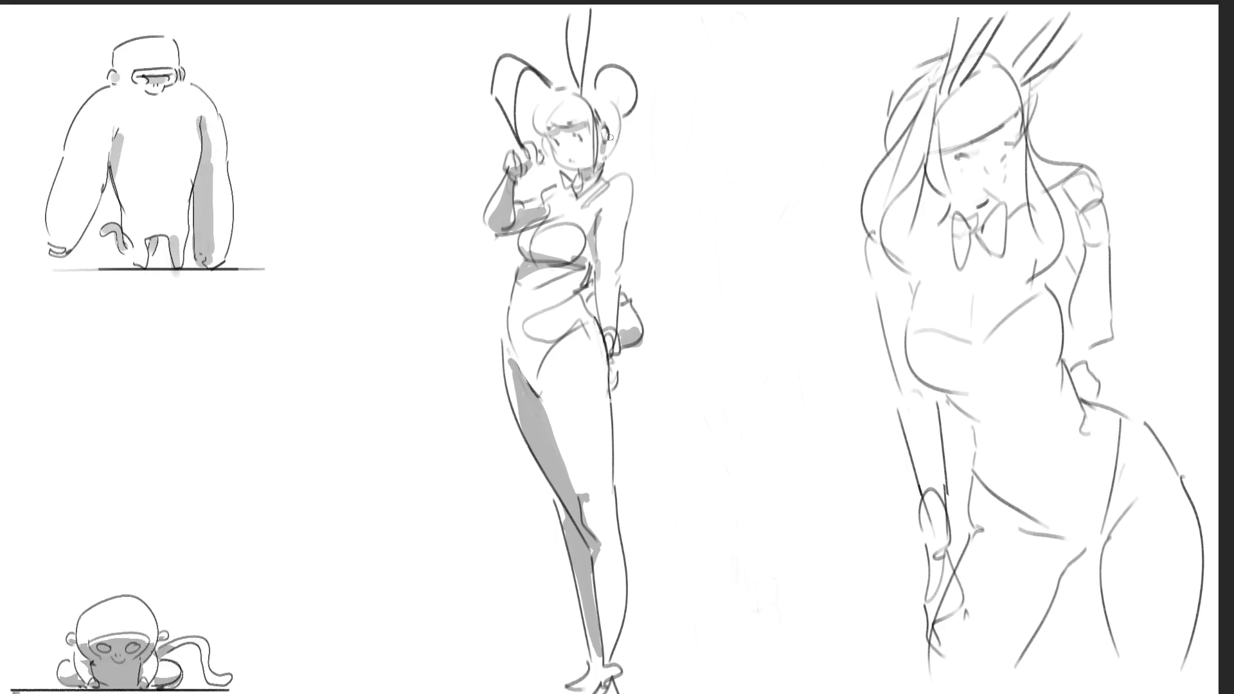
pyautogui.moveTo(620, 107); pyautogui.dragTo(634, 98)
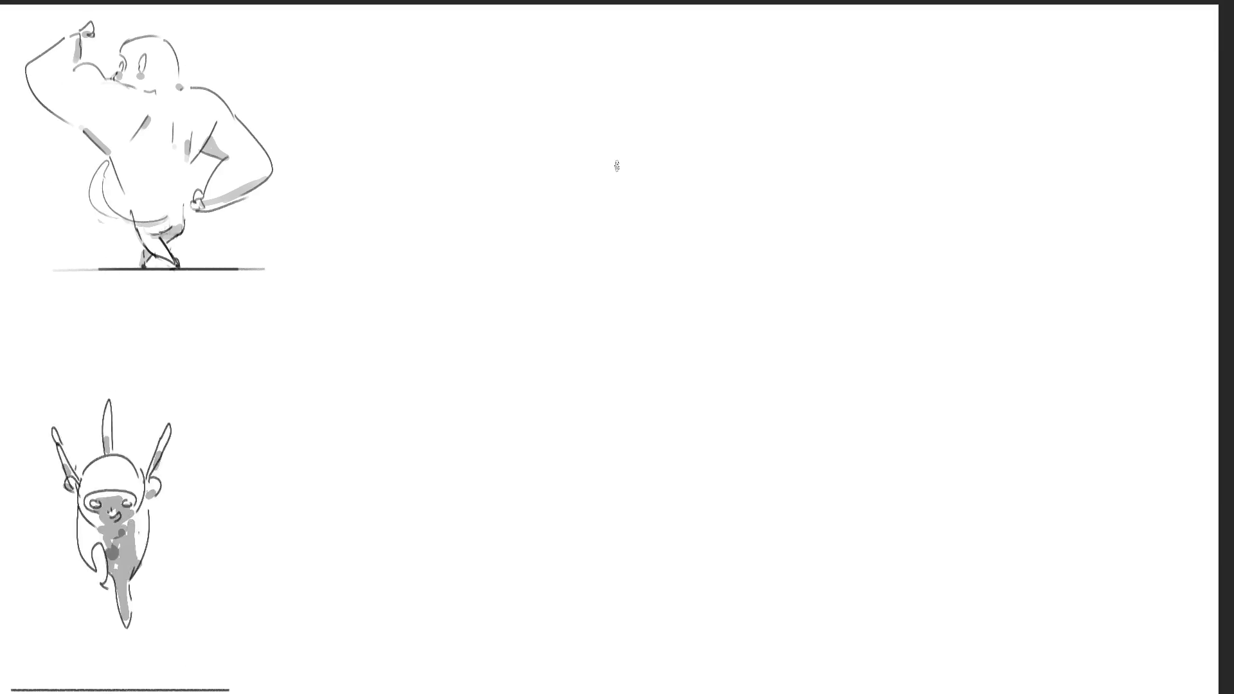
# Step: Rough in a stand-like sketch with legs, crossbar, curled feet and dark blobs
pyautogui.moveTo(642, 93); pyautogui.dragTo(635, 125)
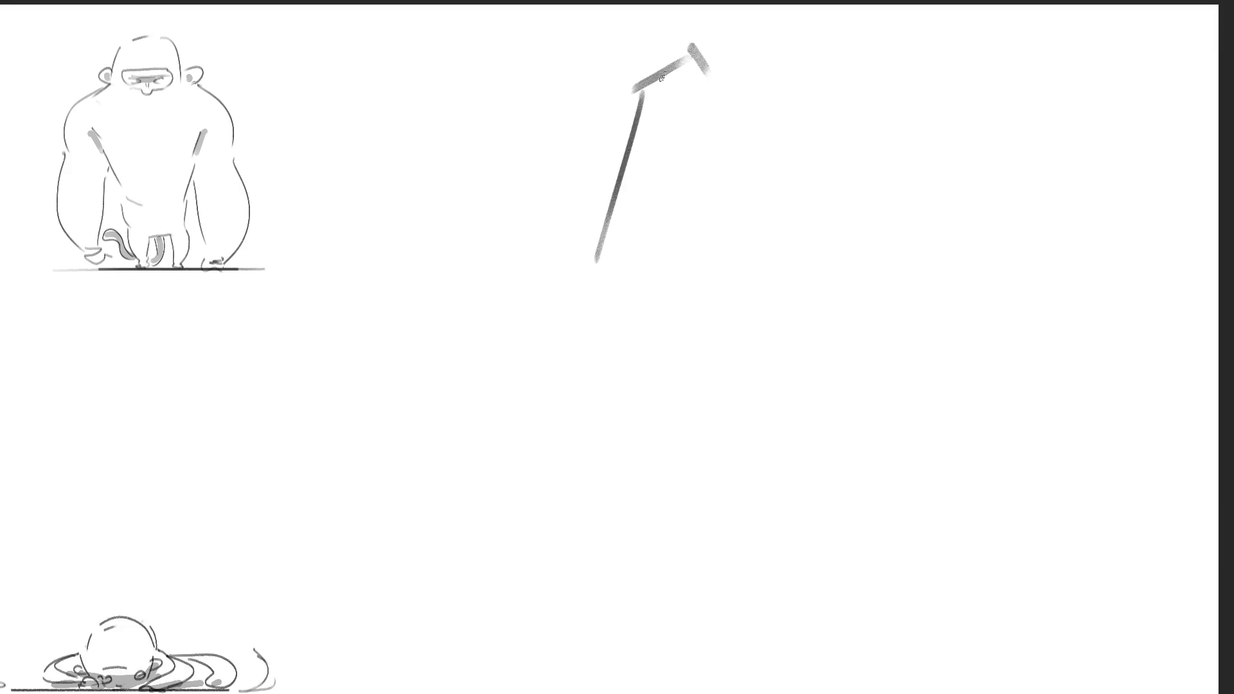
pyautogui.moveTo(691, 76); pyautogui.dragTo(618, 225)
pyautogui.moveTo(693, 50)
pyautogui.mouseDown()
pyautogui.moveTo(737, 209)
pyautogui.moveTo(736, 192)
pyautogui.mouseUp()
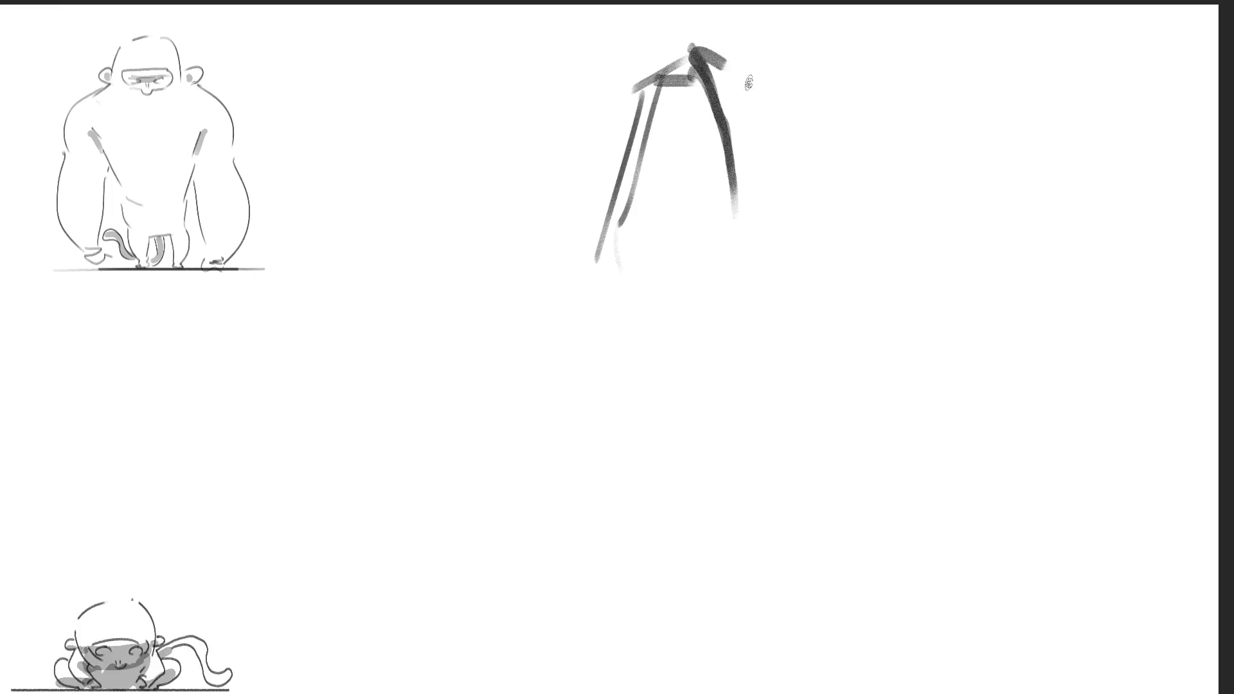
pyautogui.moveTo(803, 273)
pyautogui.mouseDown()
pyautogui.moveTo(764, 371)
pyautogui.moveTo(877, 363)
pyautogui.mouseUp()
pyautogui.moveTo(899, 277); pyautogui.dragTo(829, 360)
pyautogui.moveTo(672, 65); pyautogui.dragTo(791, 26)
pyautogui.moveTo(800, 54); pyautogui.dragTo(835, 186)
pyautogui.moveTo(813, 22); pyautogui.dragTo(913, 234)
pyautogui.moveTo(855, 64); pyautogui.dragTo(983, 212)
pyautogui.moveTo(900, 245)
pyautogui.mouseDown()
pyautogui.moveTo(921, 315)
pyautogui.moveTo(794, 376)
pyautogui.moveTo(958, 353)
pyautogui.moveTo(861, 318)
pyautogui.mouseUp()
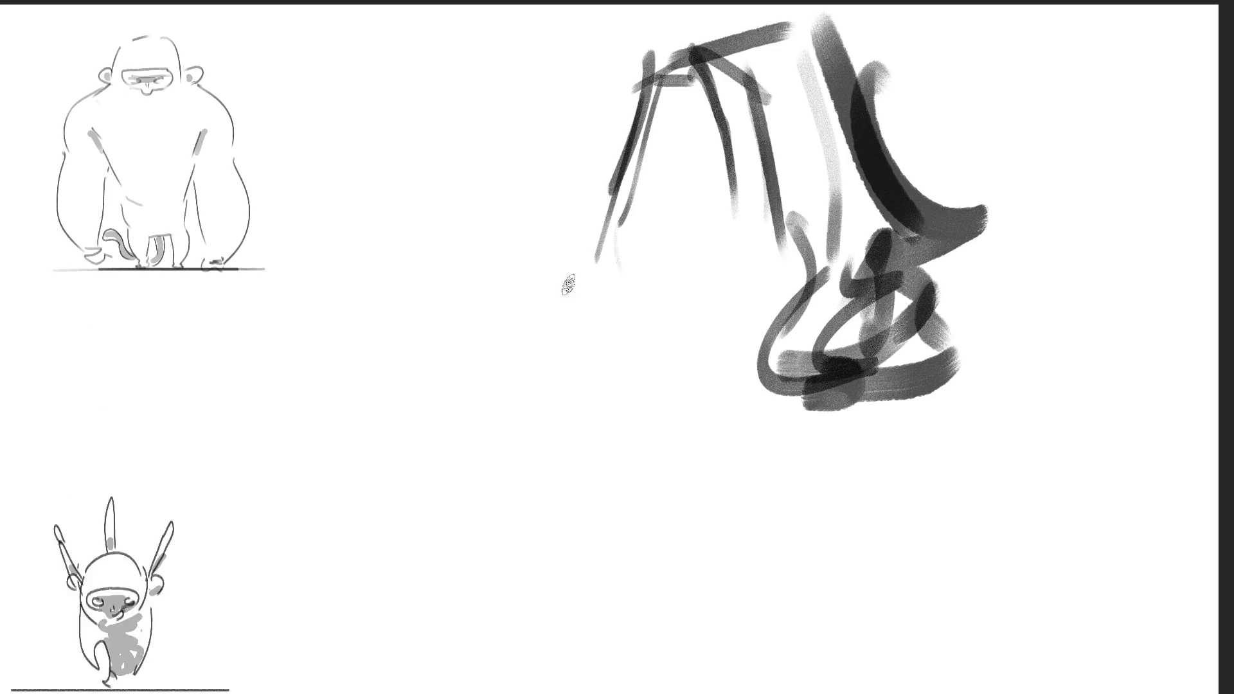
pyautogui.moveTo(643, 206); pyautogui.dragTo(616, 350)
pyautogui.moveTo(639, 247)
pyautogui.mouseDown()
pyautogui.moveTo(662, 302)
pyautogui.moveTo(617, 359)
pyautogui.moveTo(649, 288)
pyautogui.moveTo(709, 357)
pyautogui.mouseUp()
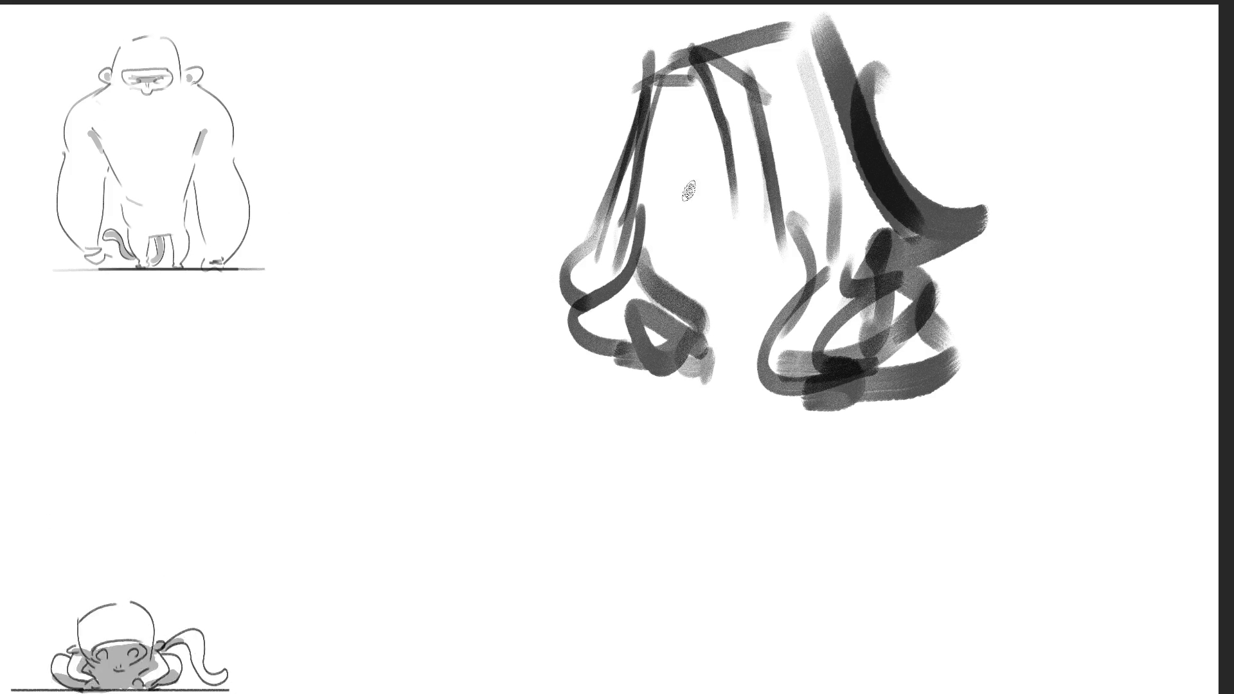
# Step: Lay light grey strokes for the face, chin and neck inside the hair
pyautogui.moveTo(672, 132); pyautogui.dragTo(662, 176)
pyautogui.moveTo(749, 200); pyautogui.dragTo(761, 186)
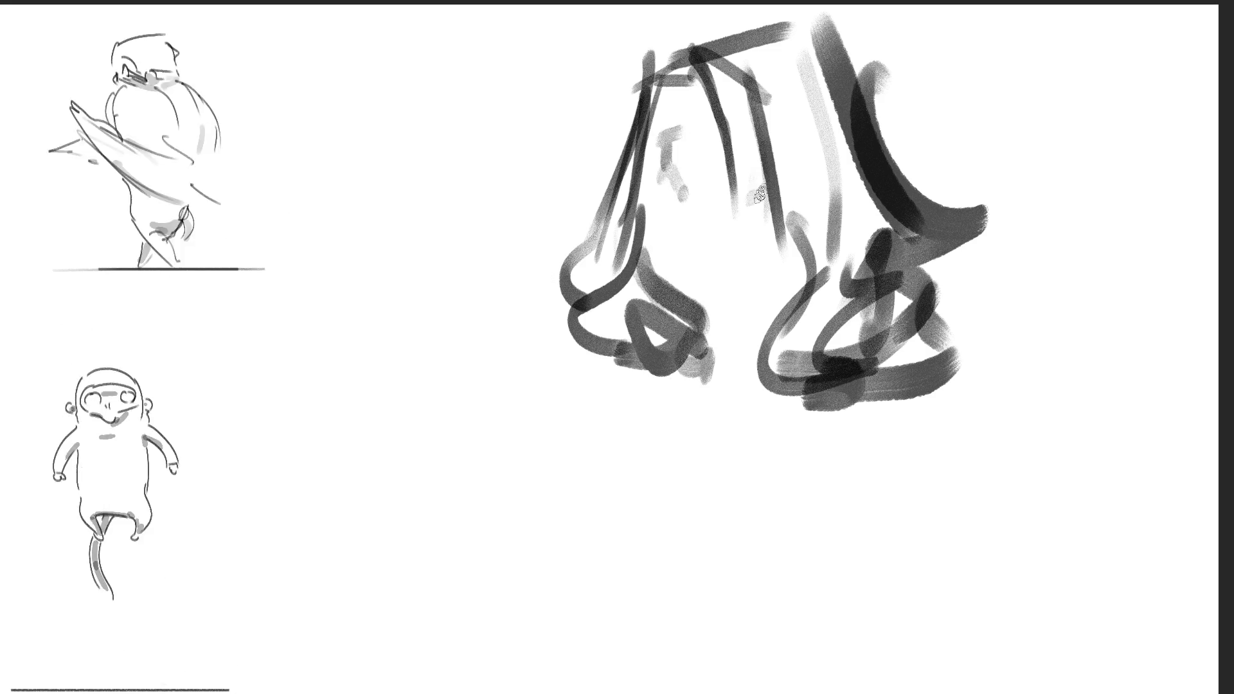
pyautogui.moveTo(727, 132); pyautogui.dragTo(762, 129)
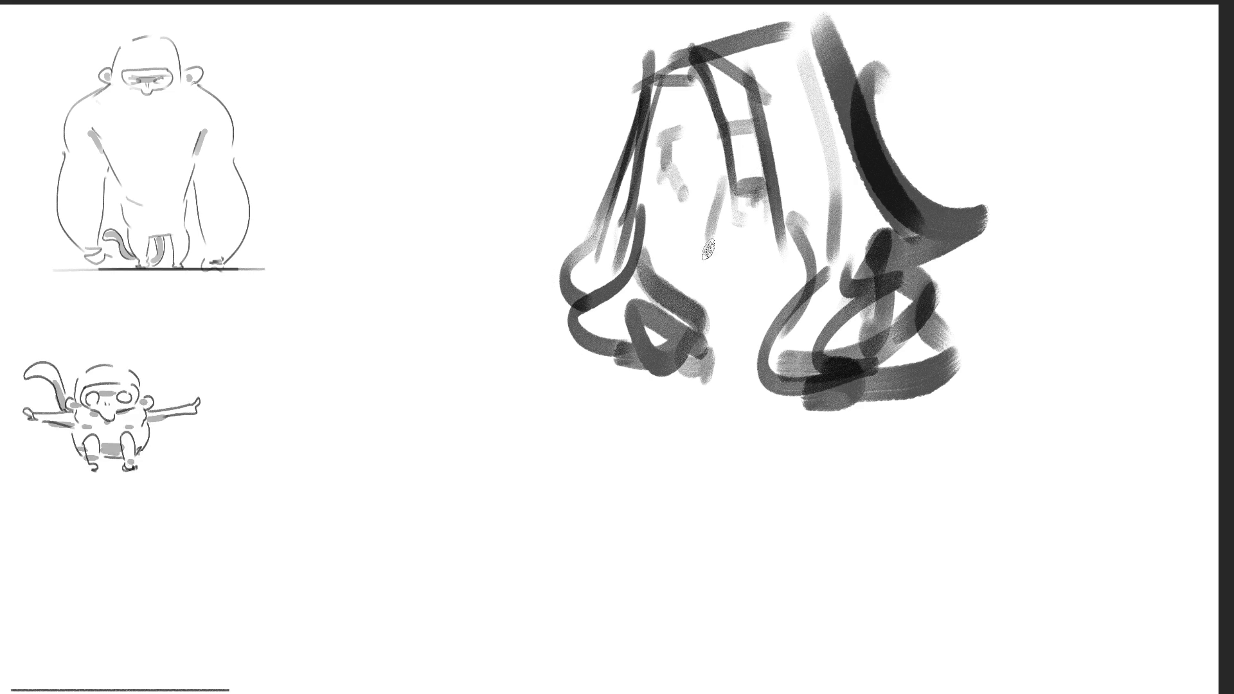
pyautogui.moveTo(722, 252)
pyautogui.mouseDown()
pyautogui.moveTo(707, 291)
pyautogui.moveTo(788, 257)
pyautogui.mouseUp()
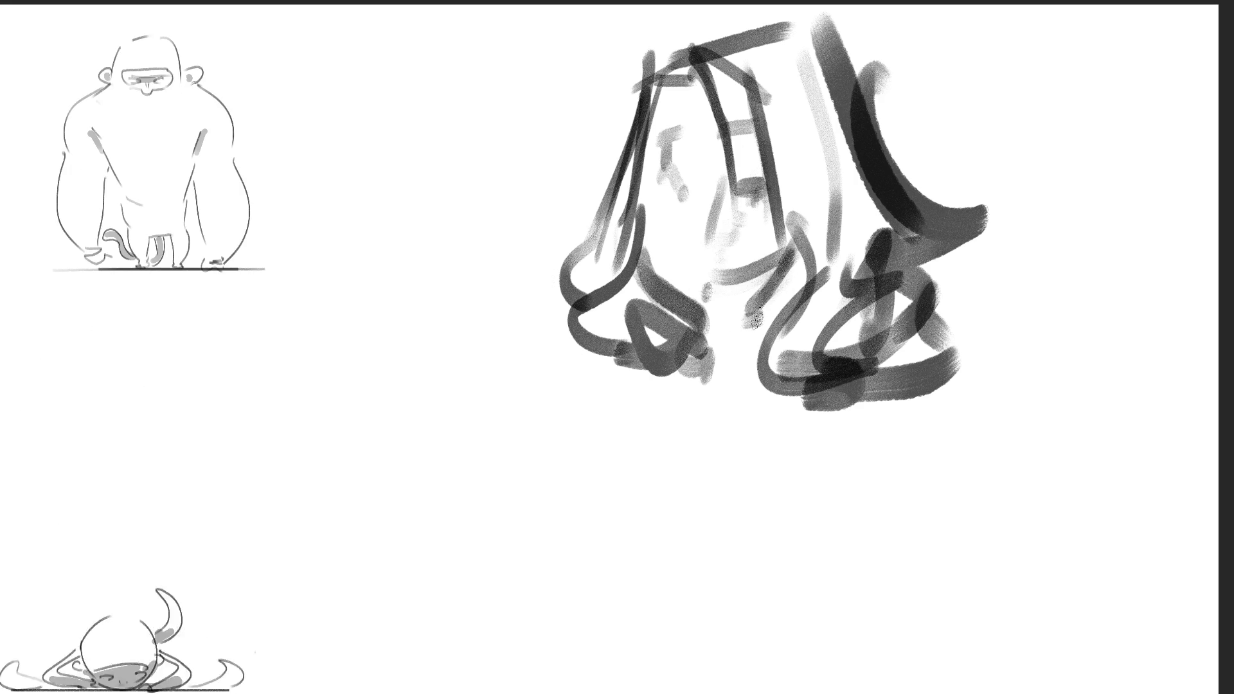
pyautogui.moveTo(756, 318); pyautogui.dragTo(813, 254)
pyautogui.moveTo(710, 385)
pyautogui.mouseDown()
pyautogui.moveTo(767, 402)
pyautogui.moveTo(745, 444)
pyautogui.mouseUp()
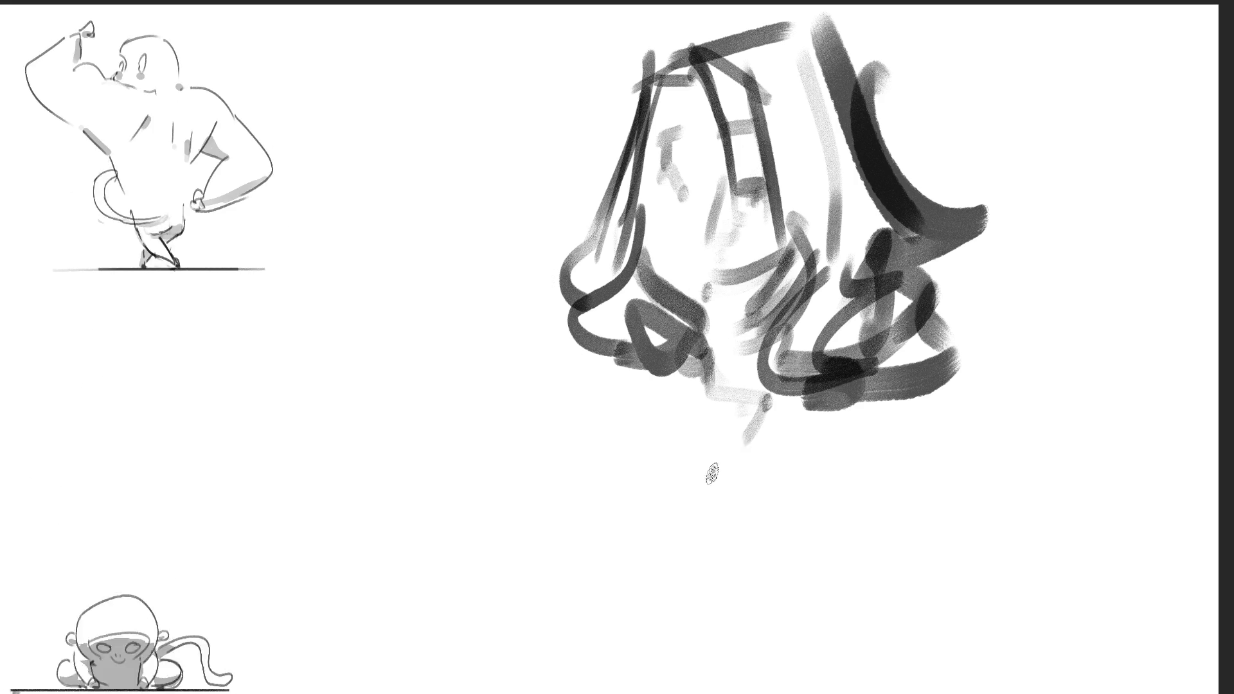
pyautogui.moveTo(646, 403); pyautogui.dragTo(663, 491)
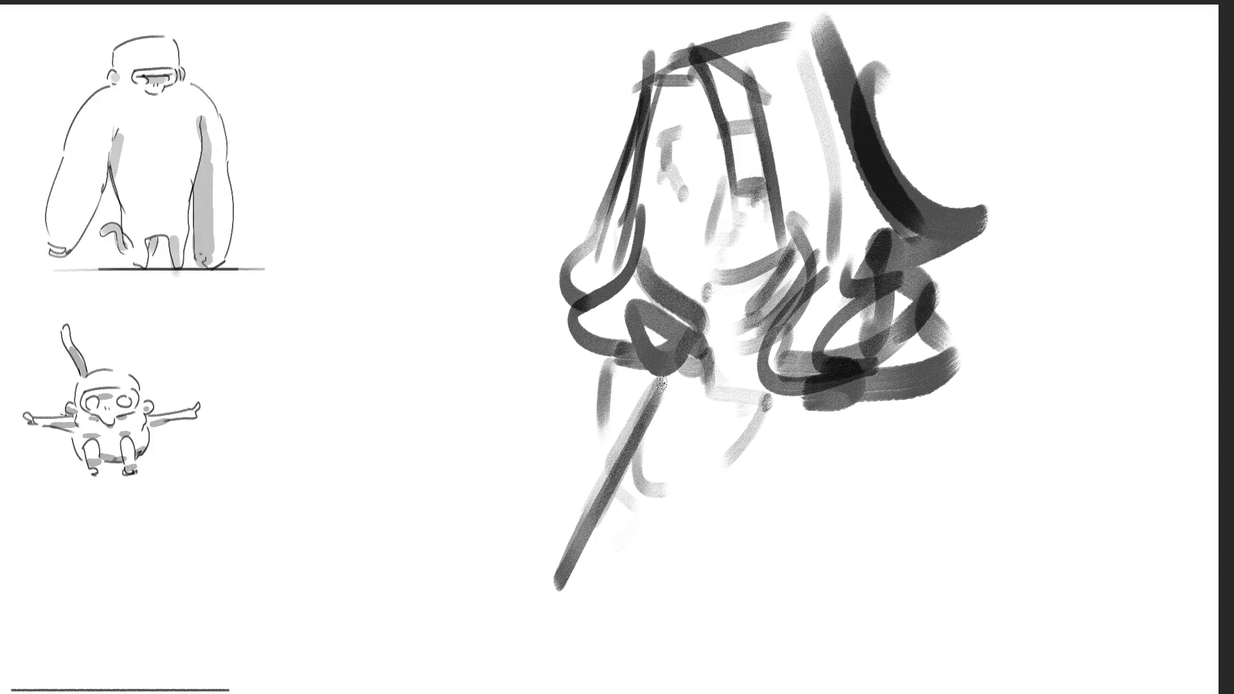
# Step: Draw the dark shoulder and body outline, with light and dark strokes on the right side
pyautogui.moveTo(658, 382); pyautogui.dragTo(613, 669)
pyautogui.moveTo(680, 572)
pyautogui.mouseDown()
pyautogui.moveTo(636, 684)
pyautogui.moveTo(620, 662)
pyautogui.moveTo(636, 622)
pyautogui.mouseUp()
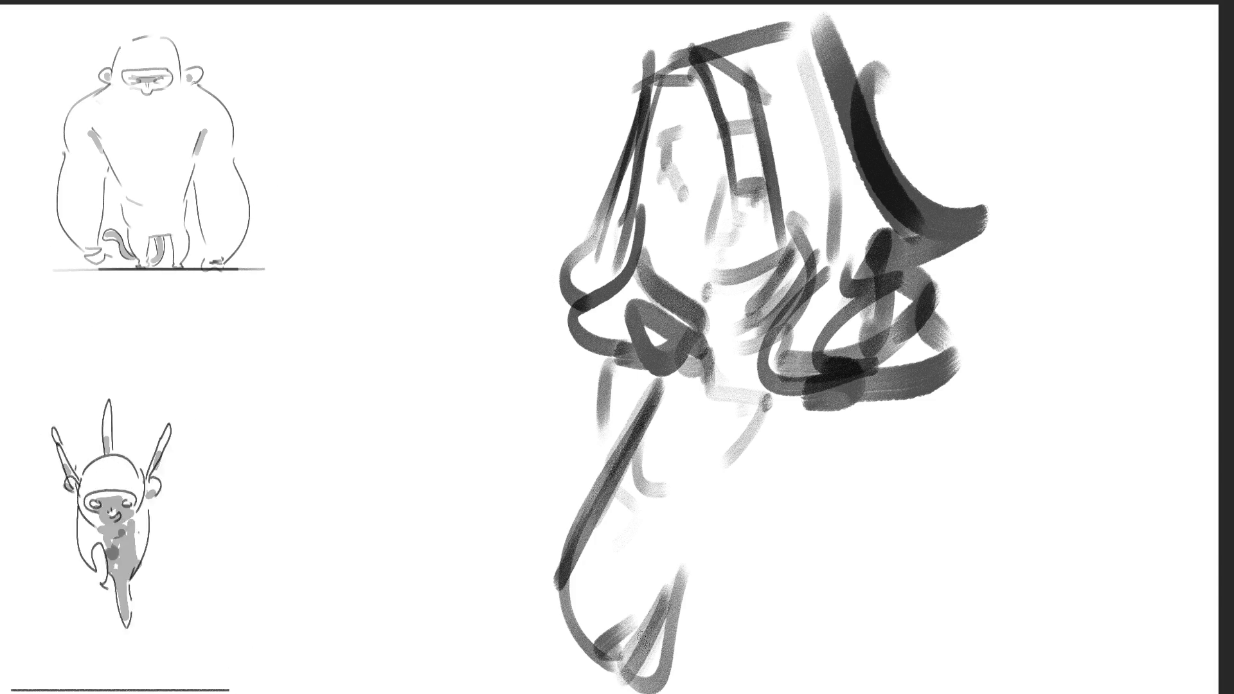
pyautogui.moveTo(791, 566); pyautogui.dragTo(783, 594)
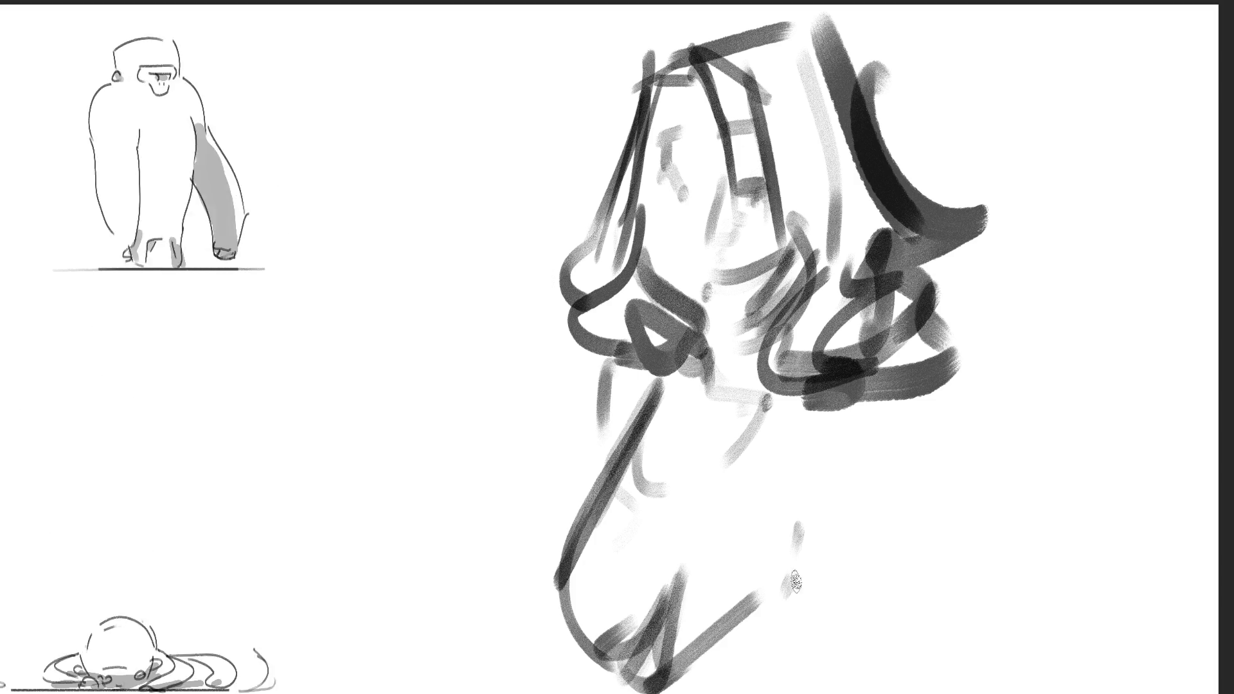
pyautogui.moveTo(811, 479); pyautogui.dragTo(803, 523)
pyautogui.moveTo(832, 411); pyautogui.dragTo(817, 450)
pyautogui.moveTo(855, 360)
pyautogui.mouseDown()
pyautogui.moveTo(848, 566)
pyautogui.moveTo(887, 592)
pyautogui.moveTo(887, 579)
pyautogui.mouseUp()
pyautogui.moveTo(879, 424)
pyautogui.mouseDown()
pyautogui.moveTo(951, 386)
pyautogui.moveTo(855, 463)
pyautogui.mouseUp()
pyautogui.moveTo(938, 379)
pyautogui.mouseDown()
pyautogui.moveTo(992, 474)
pyautogui.moveTo(984, 465)
pyautogui.mouseUp()
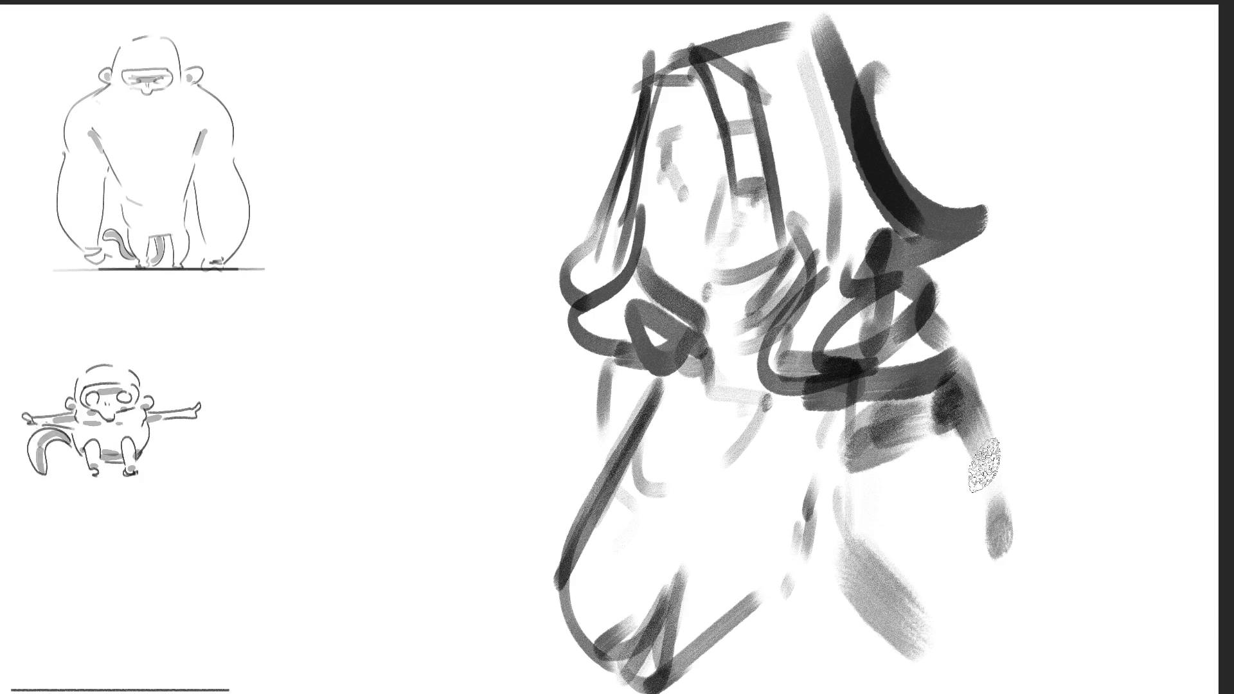
# Step: Block broad dark and grey shading down the figure's right side and lower torso
pyautogui.moveTo(993, 510); pyautogui.dragTo(992, 600)
pyautogui.moveTo(1028, 687)
pyautogui.mouseDown()
pyautogui.moveTo(964, 633)
pyautogui.moveTo(923, 509)
pyautogui.mouseUp()
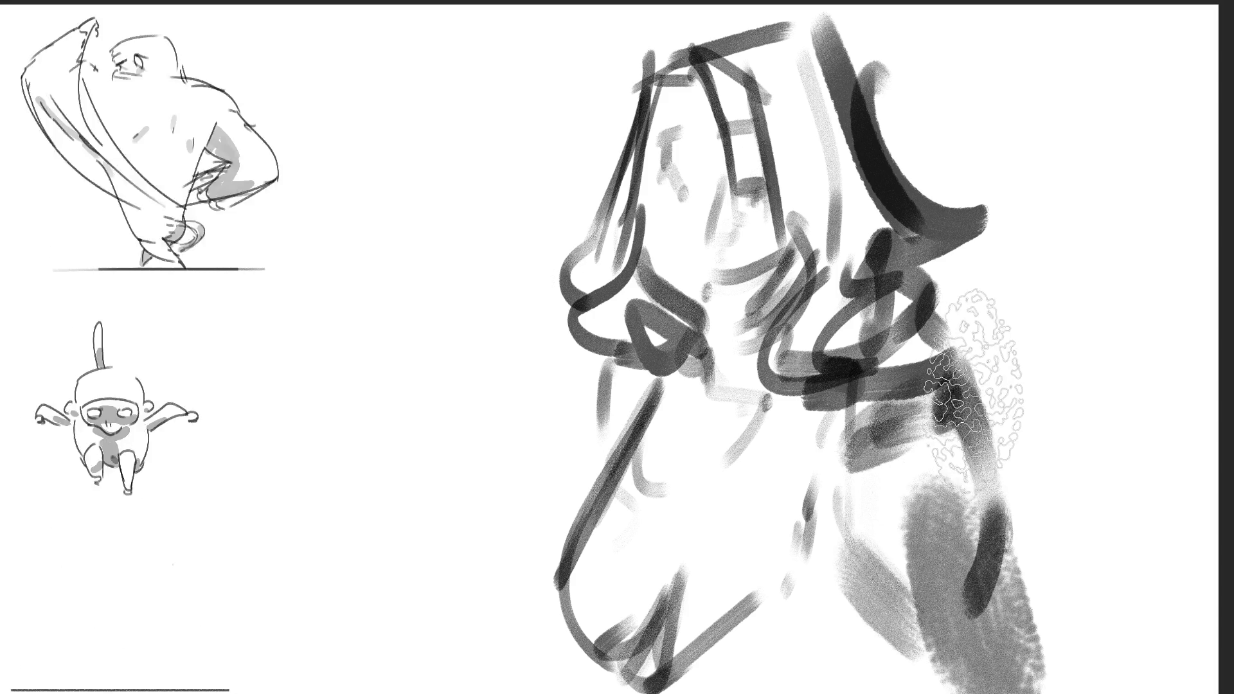
pyautogui.moveTo(970, 385); pyautogui.dragTo(1022, 501)
pyautogui.moveTo(977, 347); pyautogui.dragTo(993, 597)
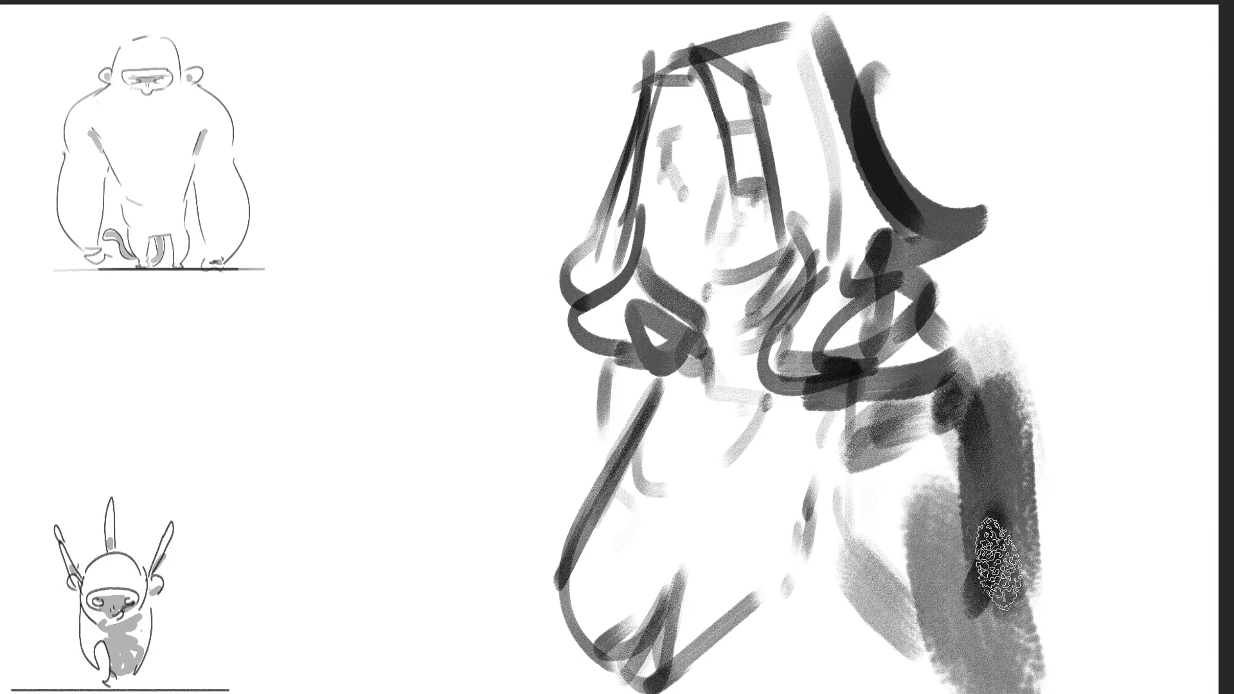
pyautogui.moveTo(913, 585)
pyautogui.mouseDown()
pyautogui.moveTo(791, 675)
pyautogui.moveTo(874, 669)
pyautogui.mouseUp()
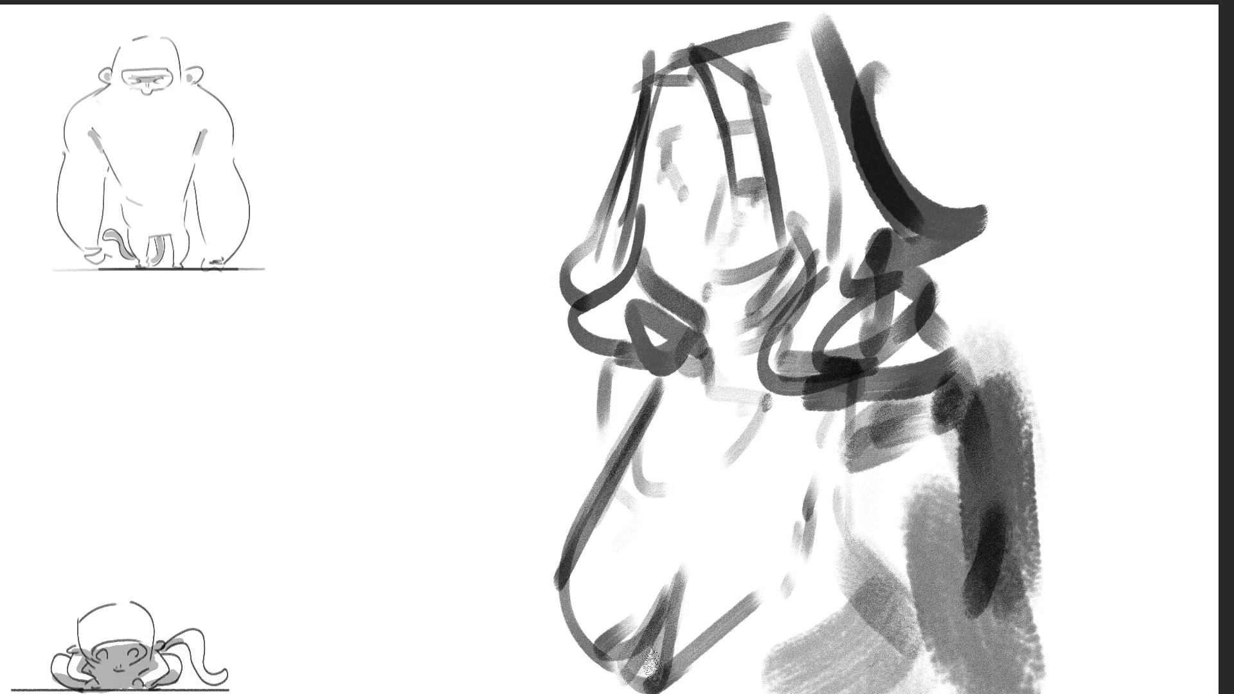
# Step: Add dark curls around the neck, darken the hair mass, and shade across the torso grey
pyautogui.moveTo(569, 541); pyautogui.dragTo(545, 678)
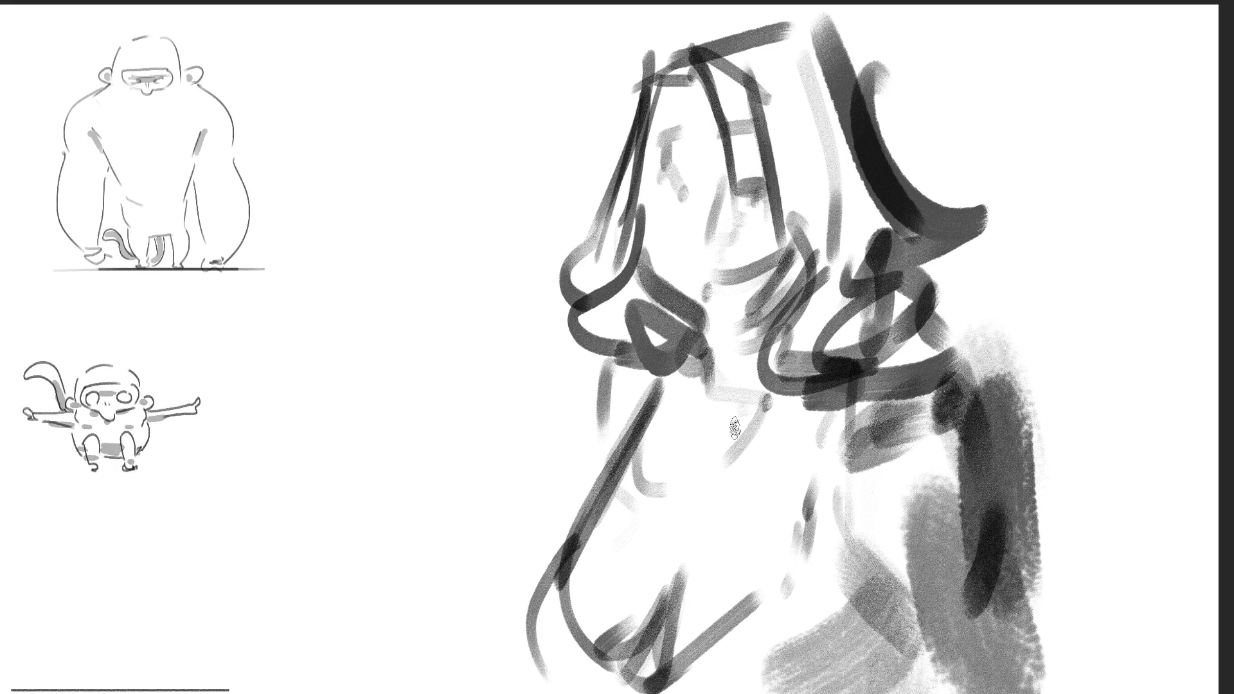
pyautogui.moveTo(717, 379); pyautogui.dragTo(632, 427)
pyautogui.moveTo(707, 331); pyautogui.dragTo(681, 450)
pyautogui.moveTo(604, 380)
pyautogui.mouseDown()
pyautogui.moveTo(706, 385)
pyautogui.moveTo(641, 315)
pyautogui.mouseUp()
pyautogui.moveTo(633, 273); pyautogui.dragTo(584, 302)
pyautogui.moveTo(659, 219); pyautogui.dragTo(627, 276)
pyautogui.moveTo(655, 119); pyautogui.dragTo(630, 251)
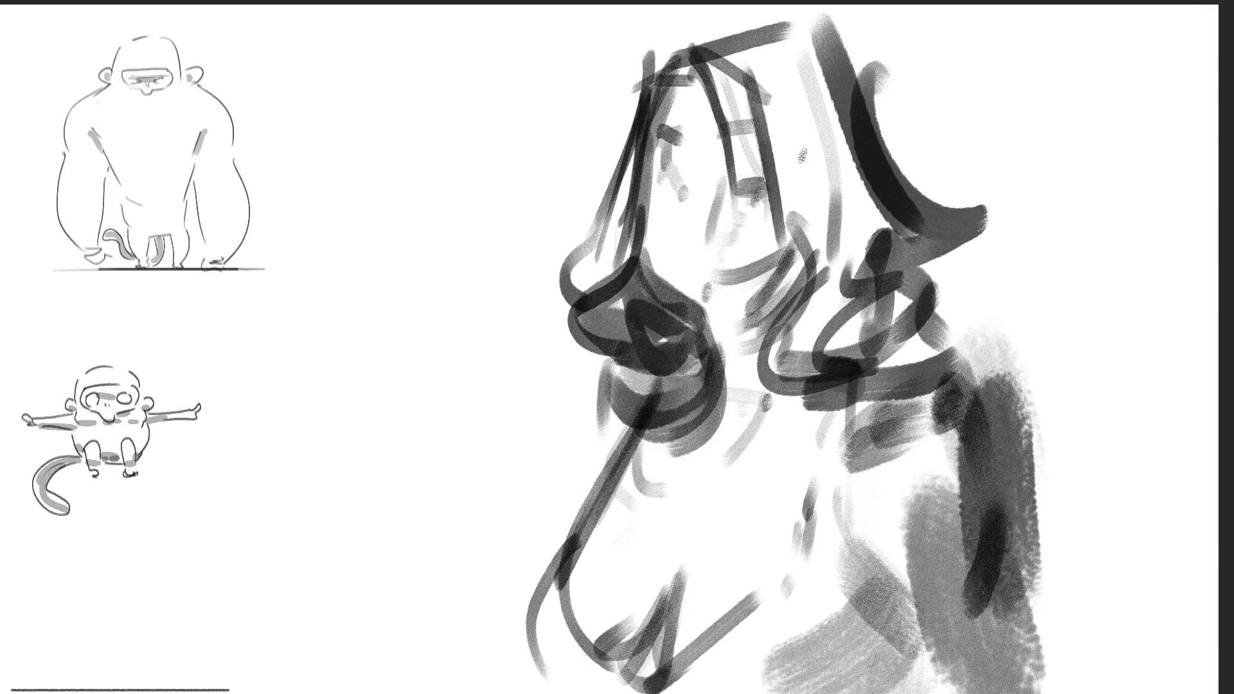
pyautogui.moveTo(662, 80)
pyautogui.mouseDown()
pyautogui.moveTo(787, 28)
pyautogui.moveTo(792, 181)
pyautogui.moveTo(757, 103)
pyautogui.moveTo(804, 56)
pyautogui.moveTo(834, 132)
pyautogui.moveTo(810, 334)
pyautogui.moveTo(849, 373)
pyautogui.mouseUp()
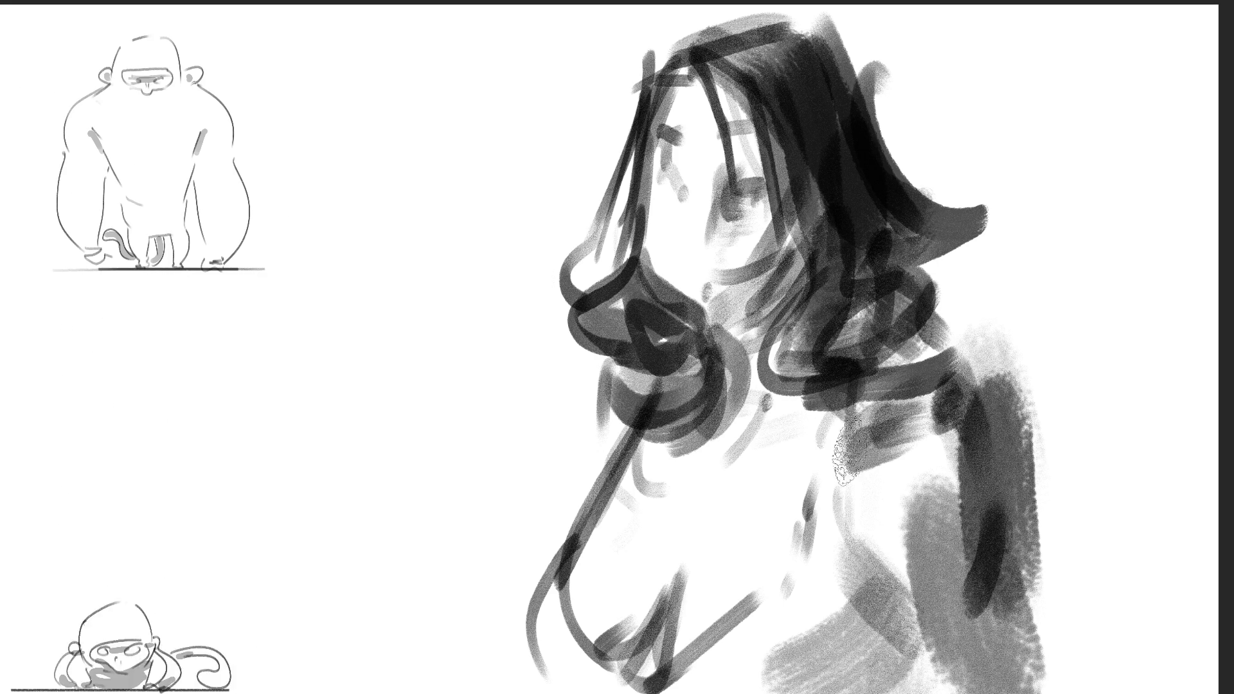
pyautogui.moveTo(730, 524); pyautogui.dragTo(912, 485)
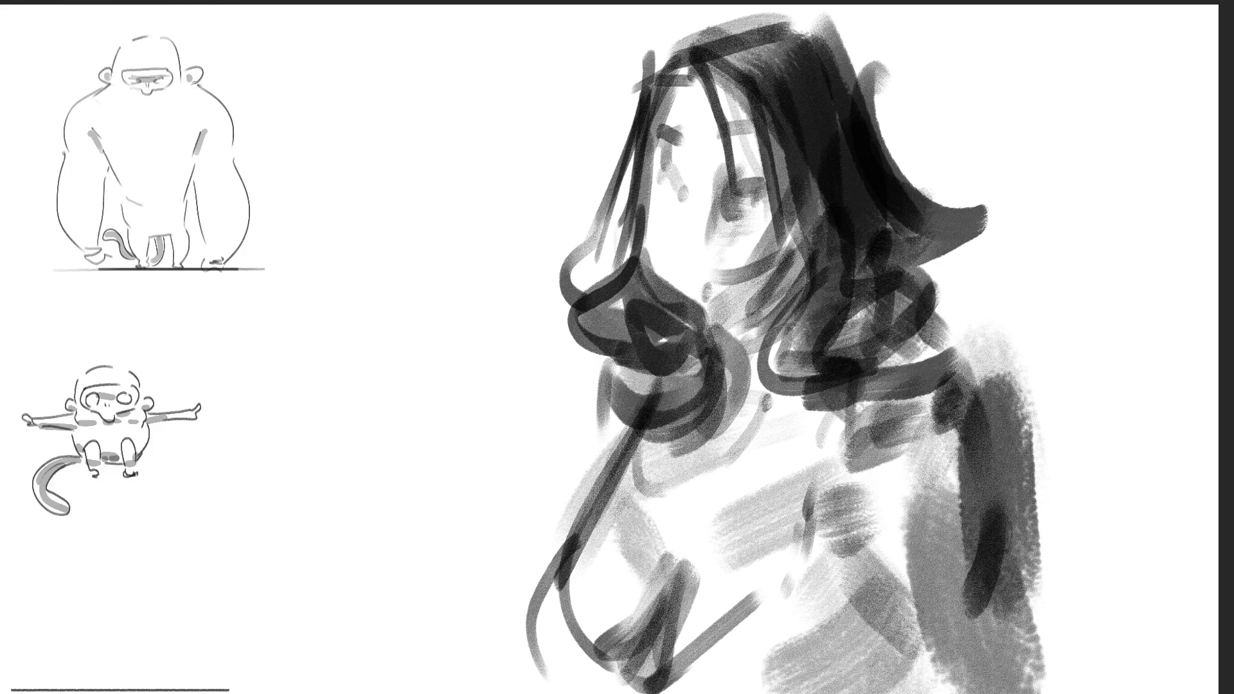
pyautogui.hotkey('ctrl', 'a')
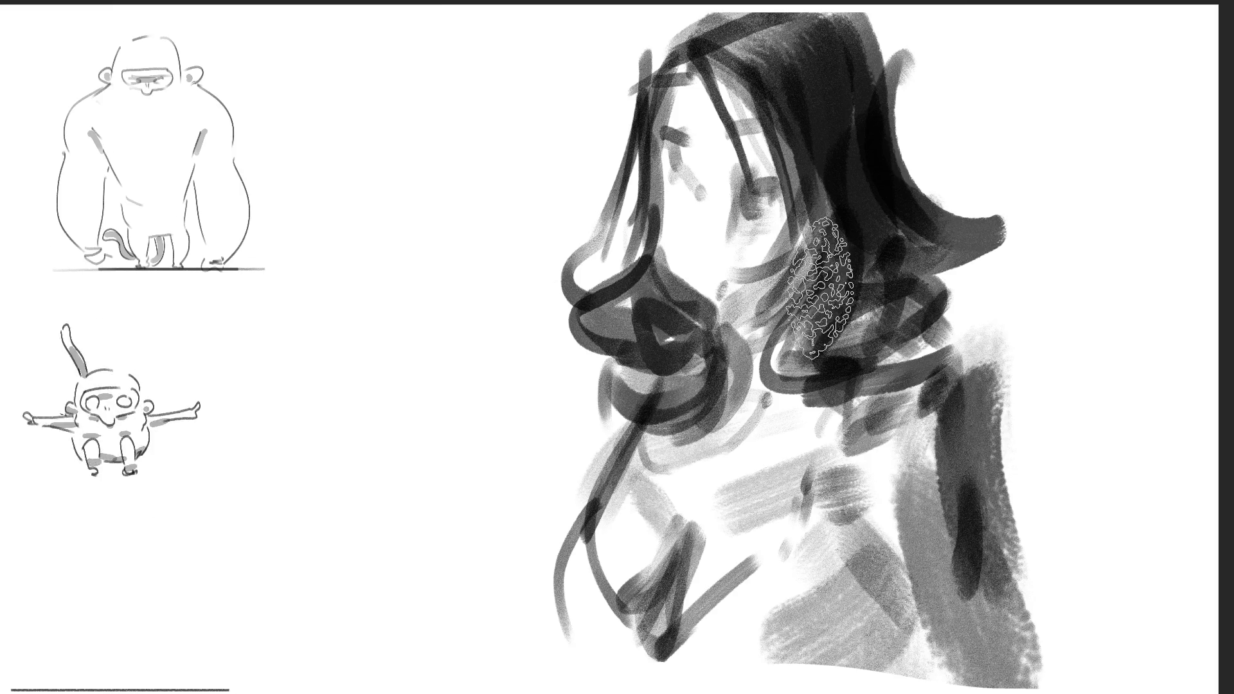
# Step: Brush a broad light grey backdrop behind the hair and extend it over the figure
pyautogui.moveTo(578, 103)
pyautogui.mouseDown()
pyautogui.moveTo(827, 55)
pyautogui.moveTo(469, 212)
pyautogui.moveTo(565, 399)
pyautogui.moveTo(827, 634)
pyautogui.moveTo(1022, 565)
pyautogui.mouseUp()
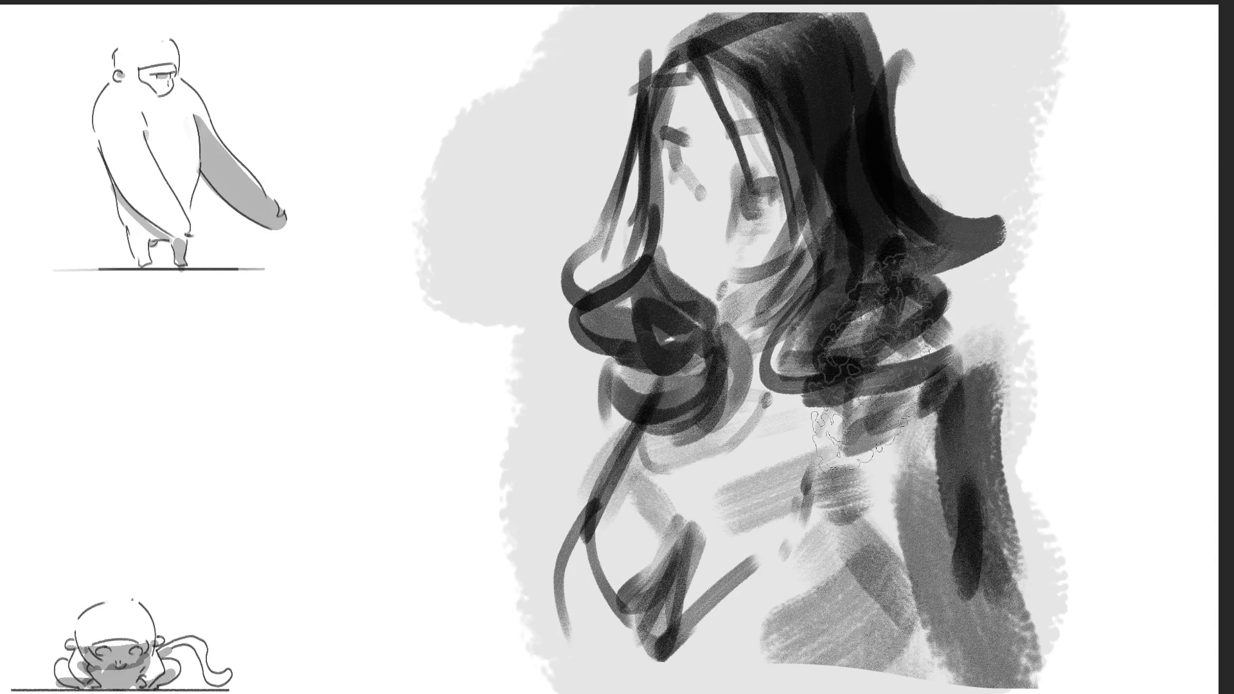
pyautogui.moveTo(733, 257)
pyautogui.mouseDown()
pyautogui.moveTo(708, 221)
pyautogui.moveTo(827, 110)
pyautogui.moveTo(812, 344)
pyautogui.moveTo(620, 566)
pyautogui.mouseUp()
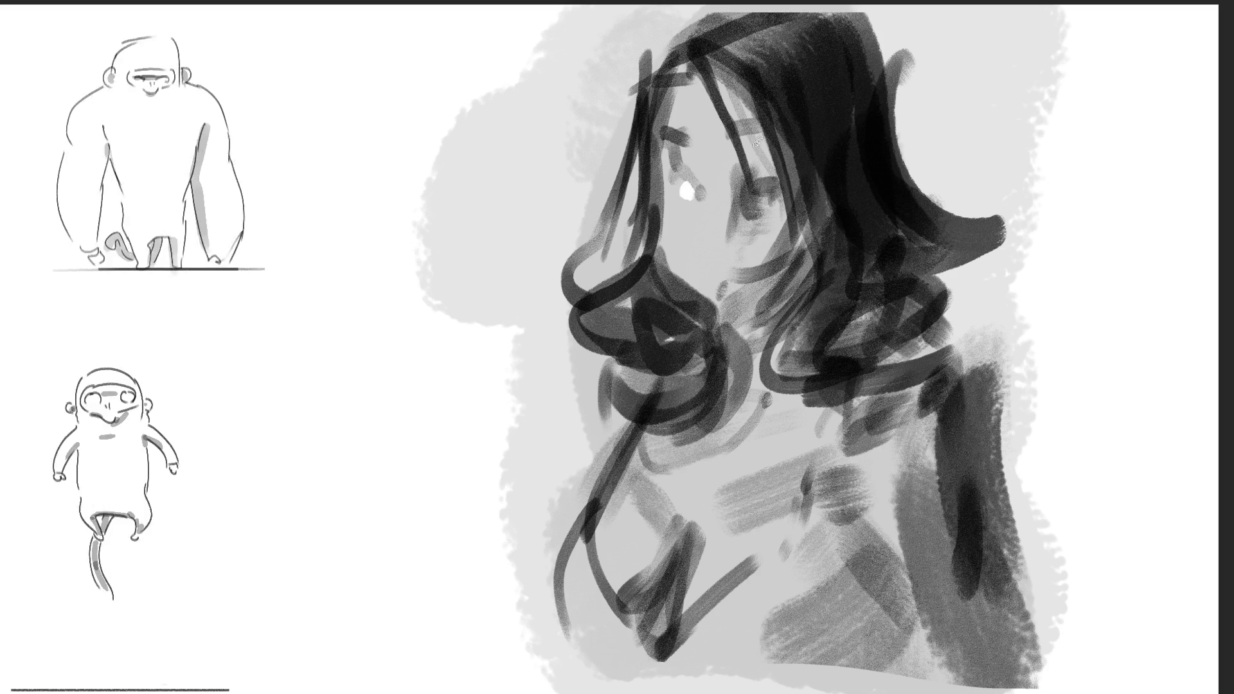
# Step: Dab a white eye highlight and two black pupils, then draw a thin black left-cheek line
pyautogui.click(756, 194)
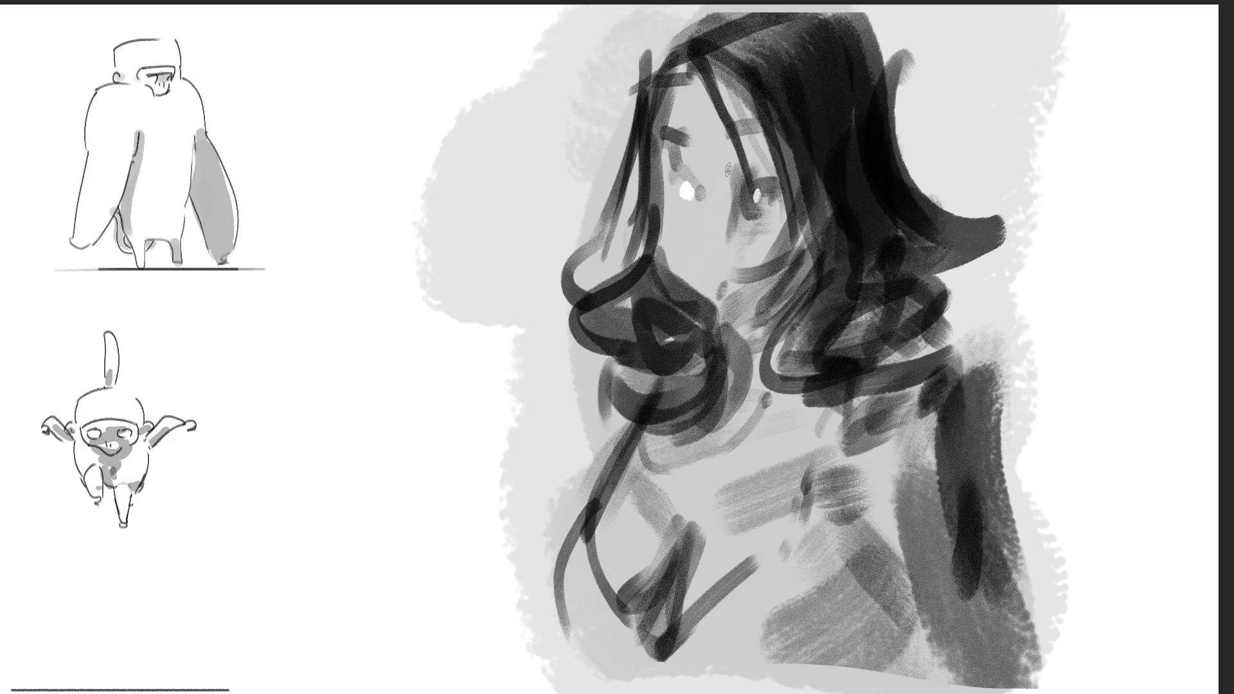
pyautogui.click(700, 191)
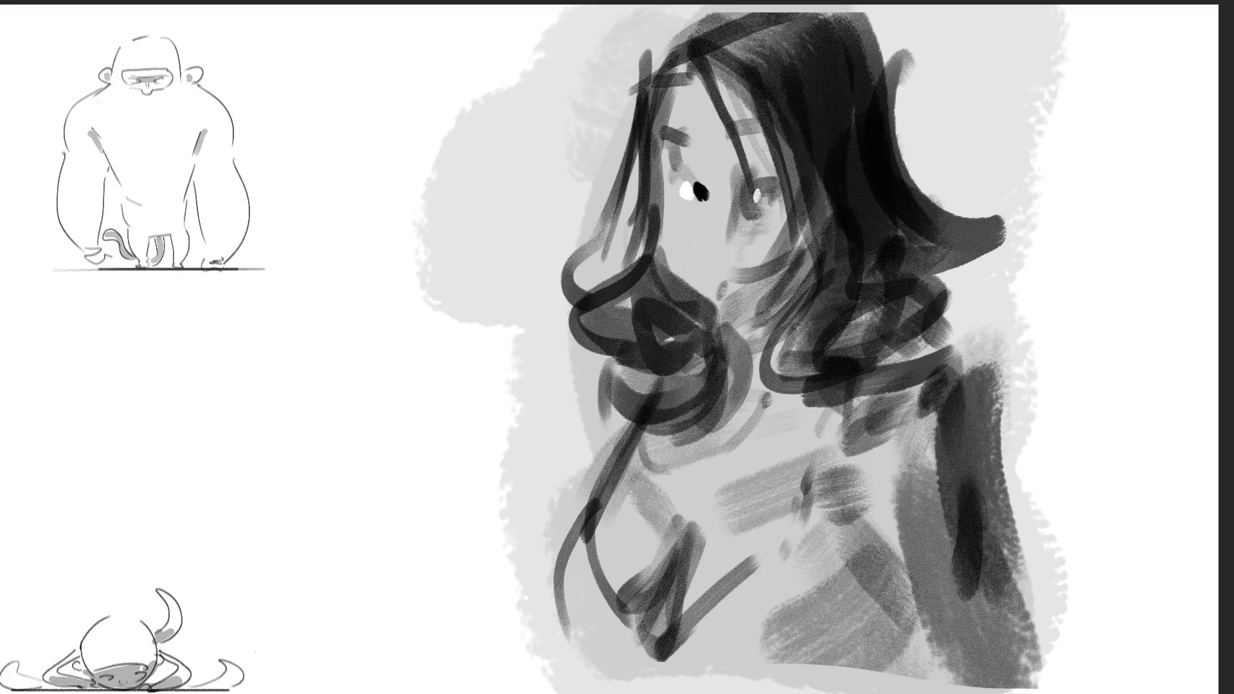
pyautogui.click(775, 196)
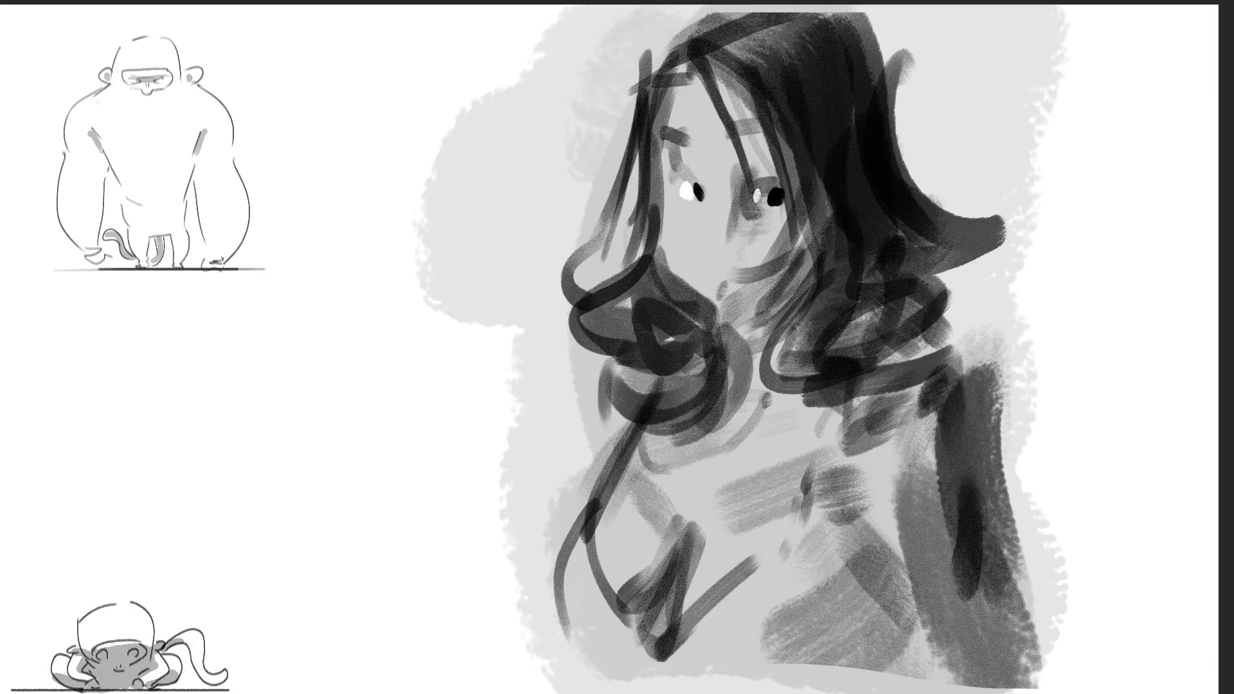
pyautogui.moveTo(694, 62); pyautogui.dragTo(737, 339)
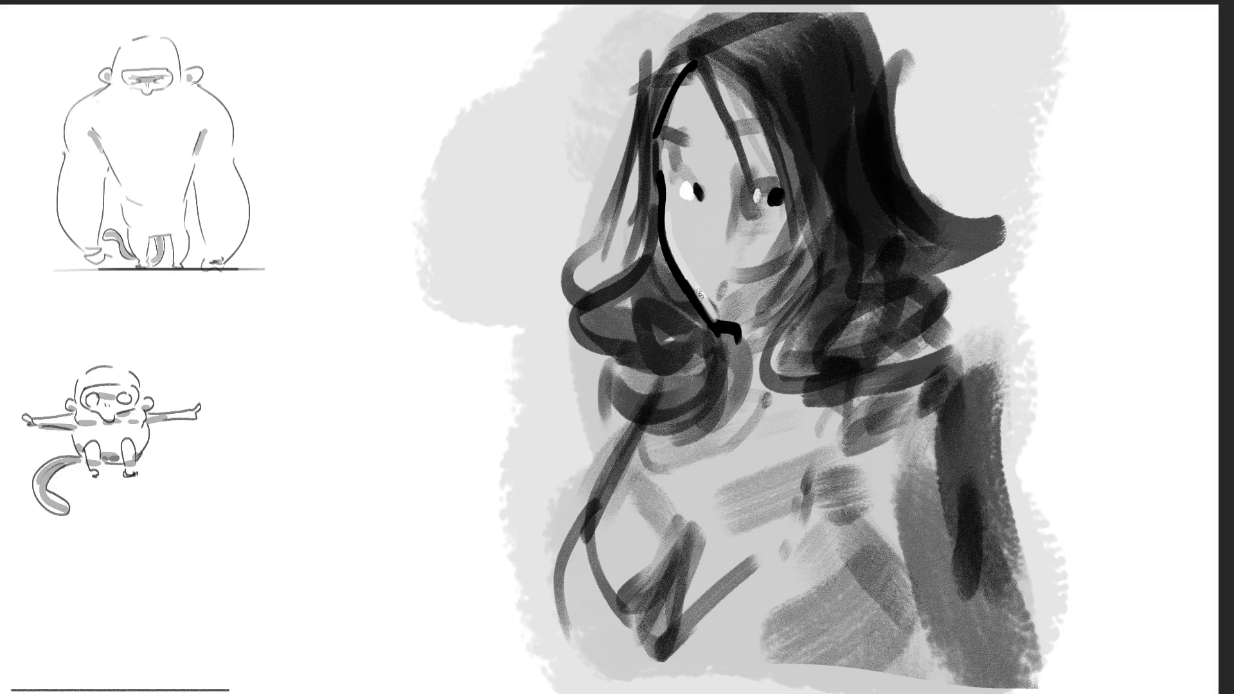
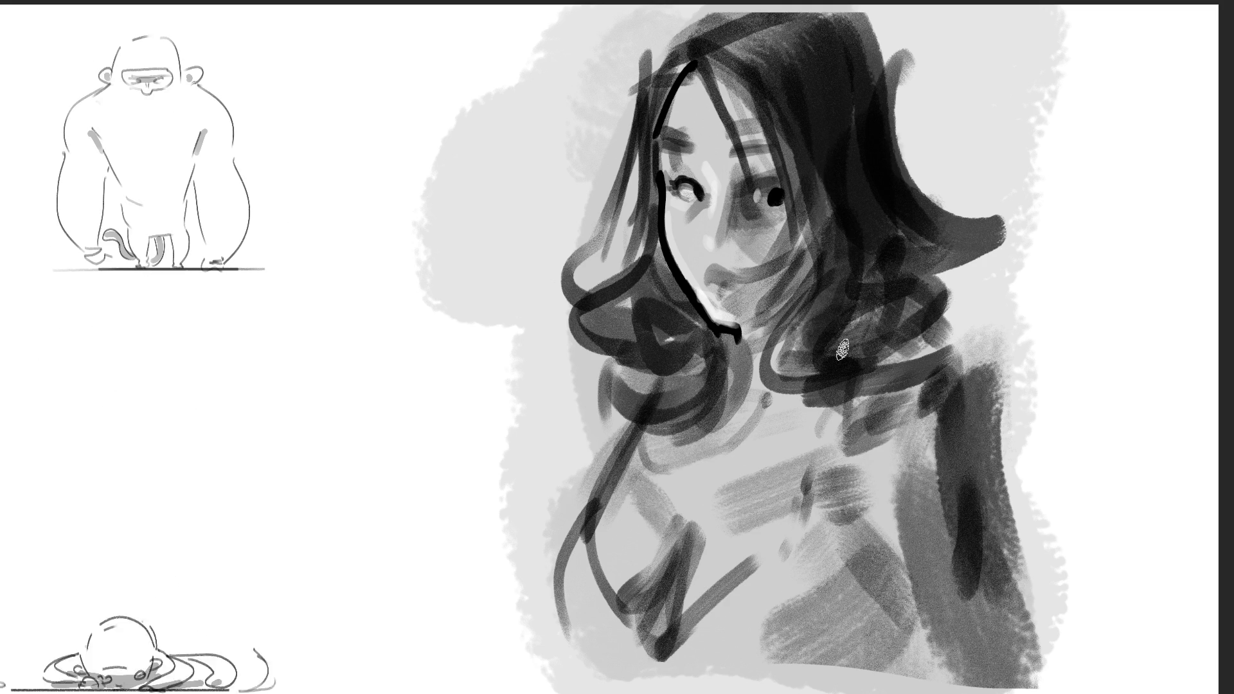
# Step: Paint dark hair strokes to the right of the girl's face and stipple a darker tone on her cheek
pyautogui.moveTo(902, 280)
pyautogui.mouseDown()
pyautogui.moveTo(944, 270)
pyautogui.moveTo(973, 340)
pyautogui.moveTo(938, 373)
pyautogui.moveTo(859, 389)
pyautogui.mouseUp()
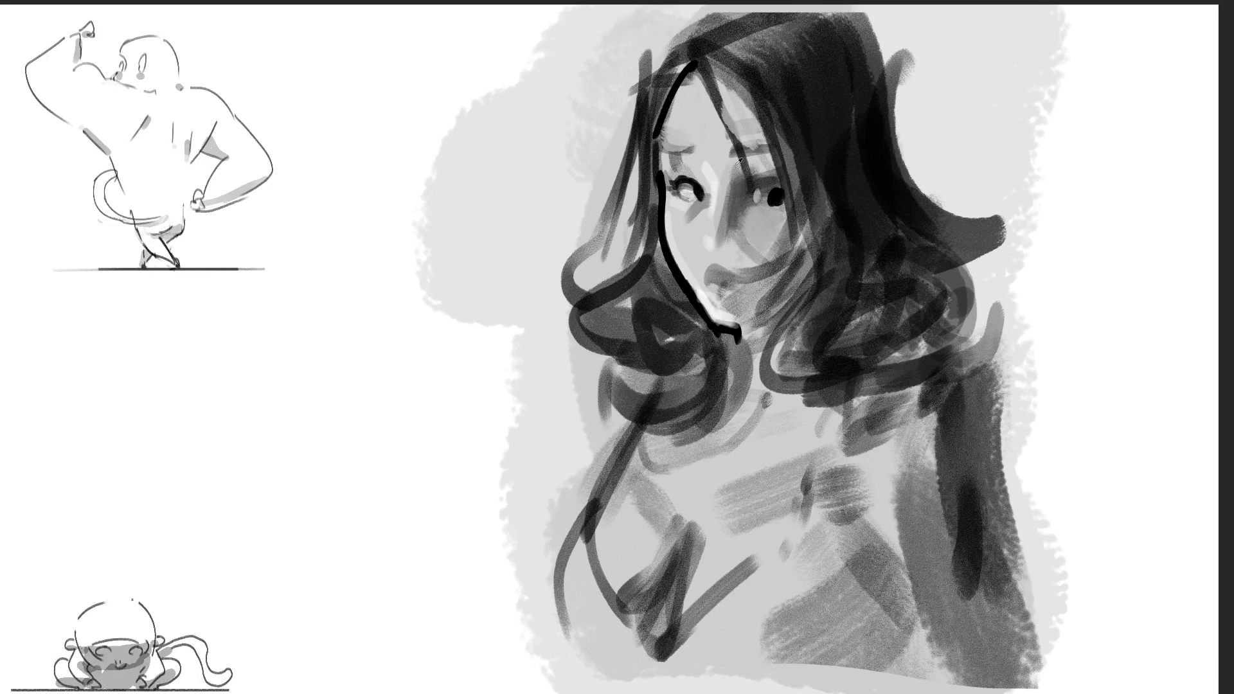
pyautogui.moveTo(727, 160); pyautogui.dragTo(739, 181)
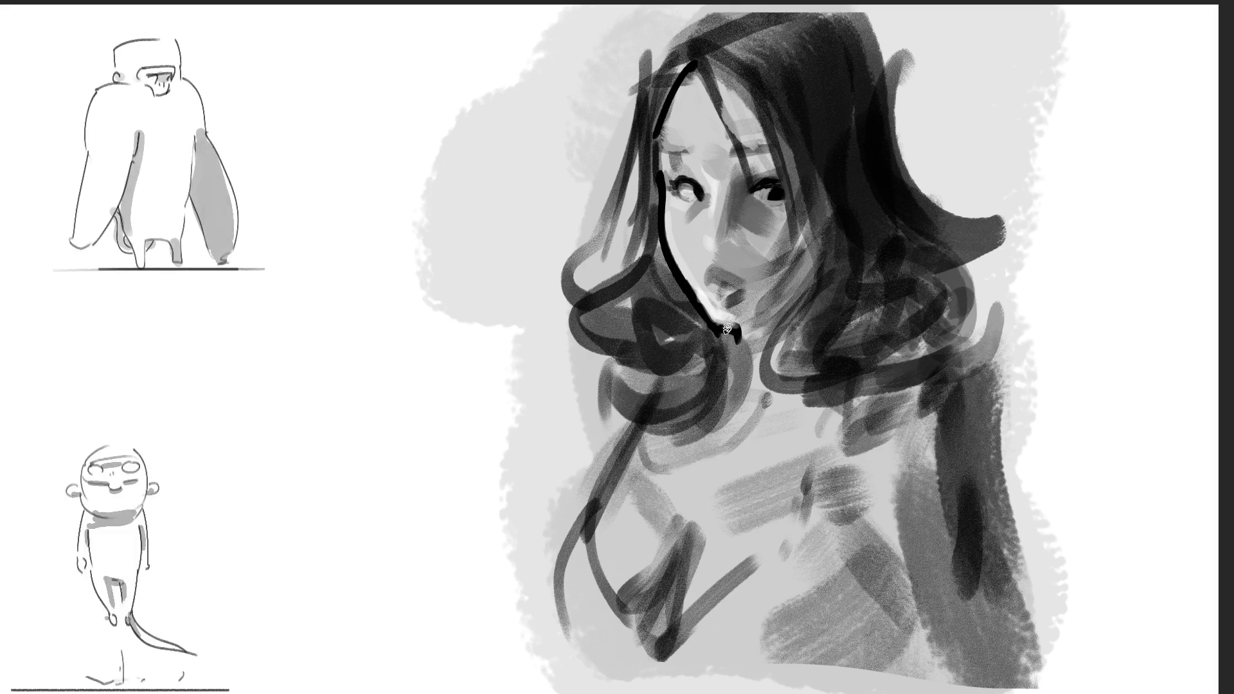
# Step: Add a dark stroke below the chin and repaint the hairline across the forehead and down the face's left edge
pyautogui.moveTo(730, 329); pyautogui.dragTo(732, 388)
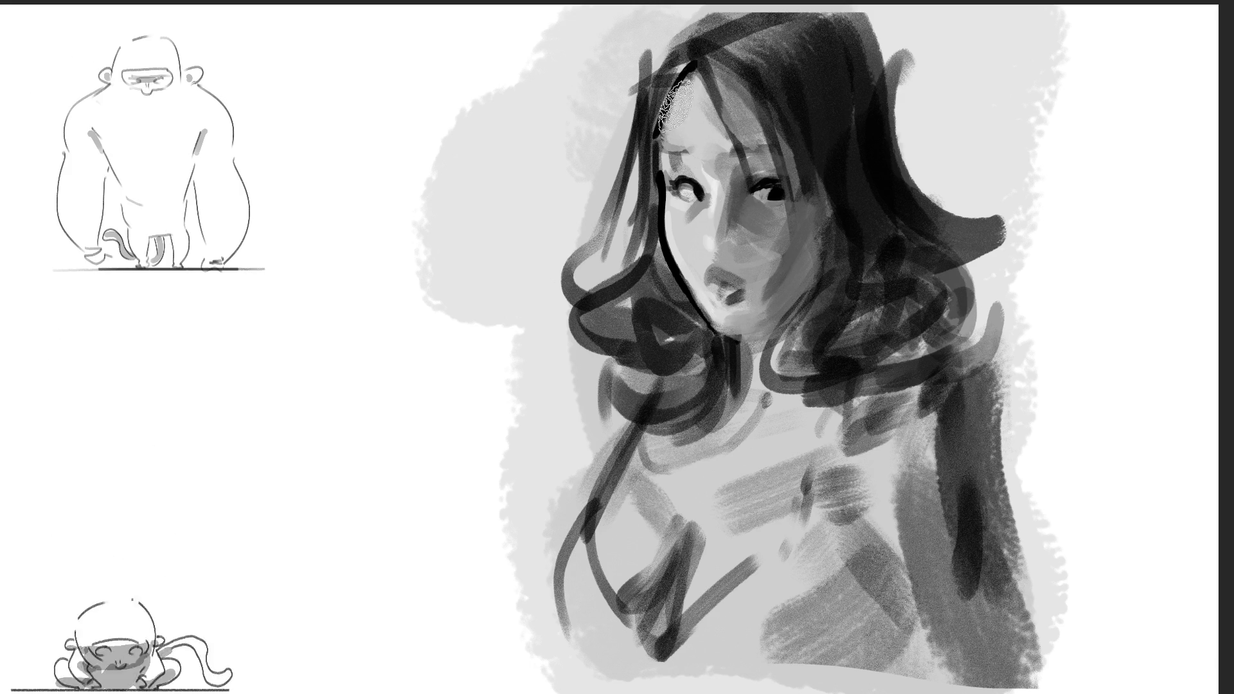
pyautogui.moveTo(694, 61); pyautogui.dragTo(662, 212)
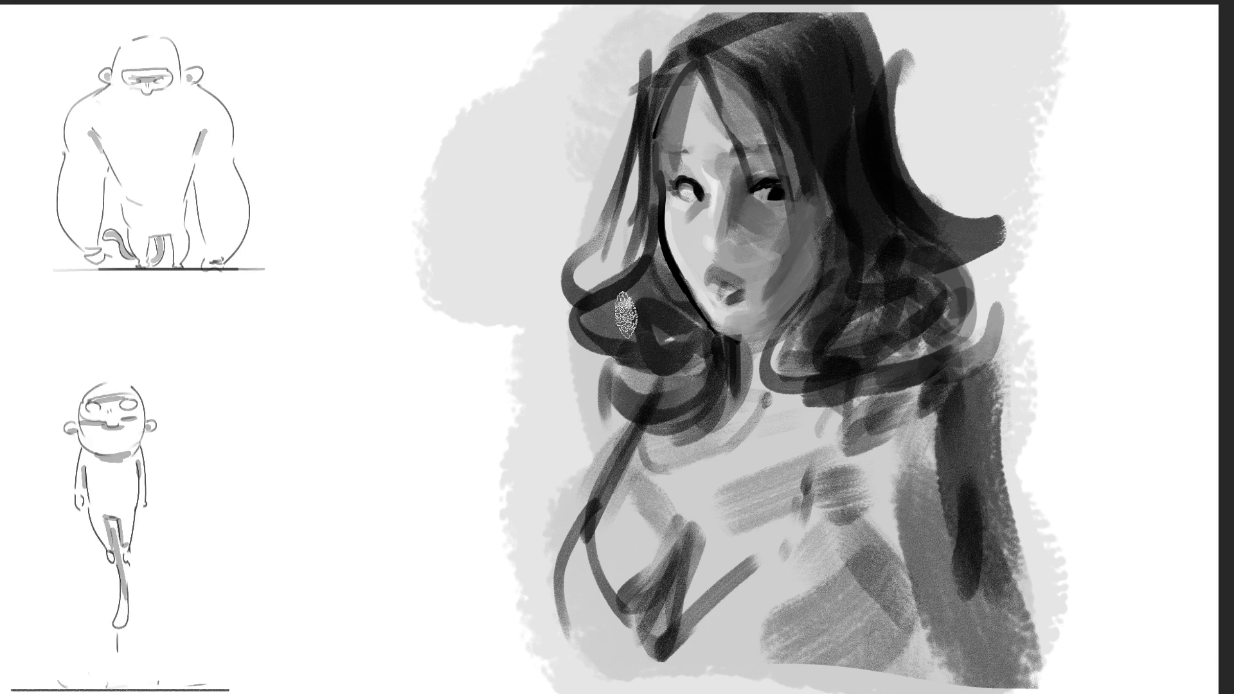
pyautogui.moveTo(683, 89); pyautogui.dragTo(661, 212)
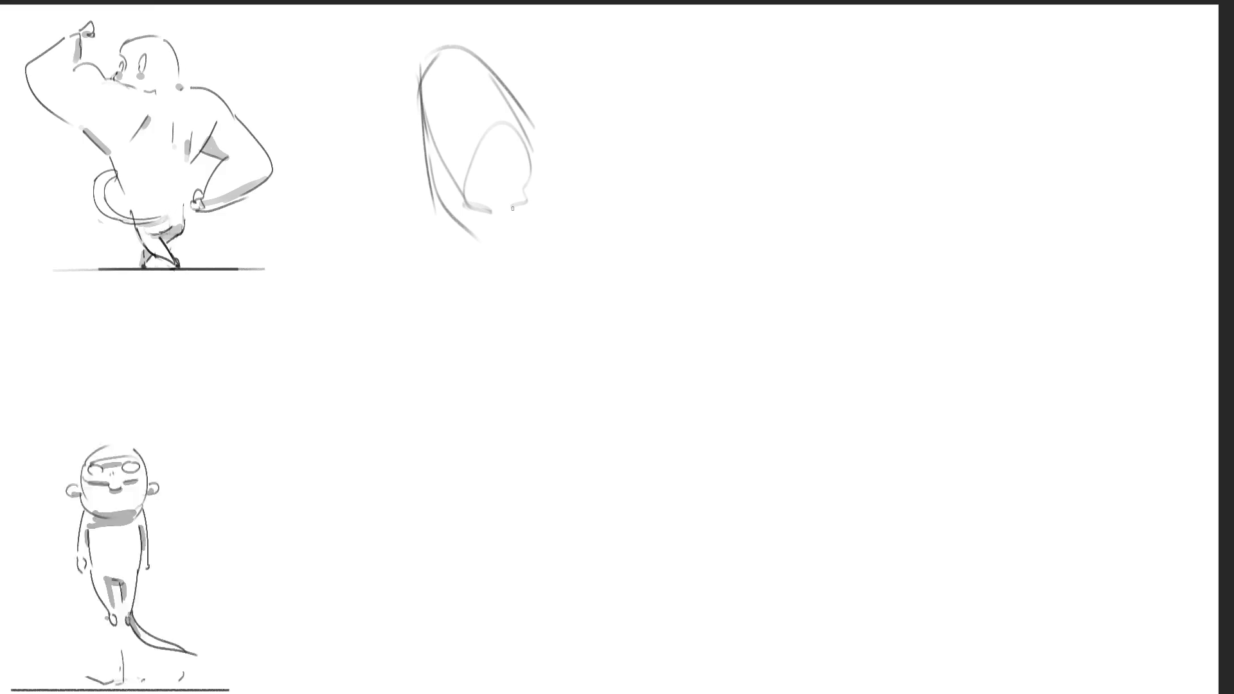
# Step: Sketch an egg-shaped head with facial marks and loose hair curves on both sides
pyautogui.moveTo(443, 72)
pyautogui.mouseDown()
pyautogui.moveTo(429, 84)
pyautogui.moveTo(483, 94)
pyautogui.mouseUp()
pyautogui.moveTo(441, 138); pyautogui.dragTo(445, 148)
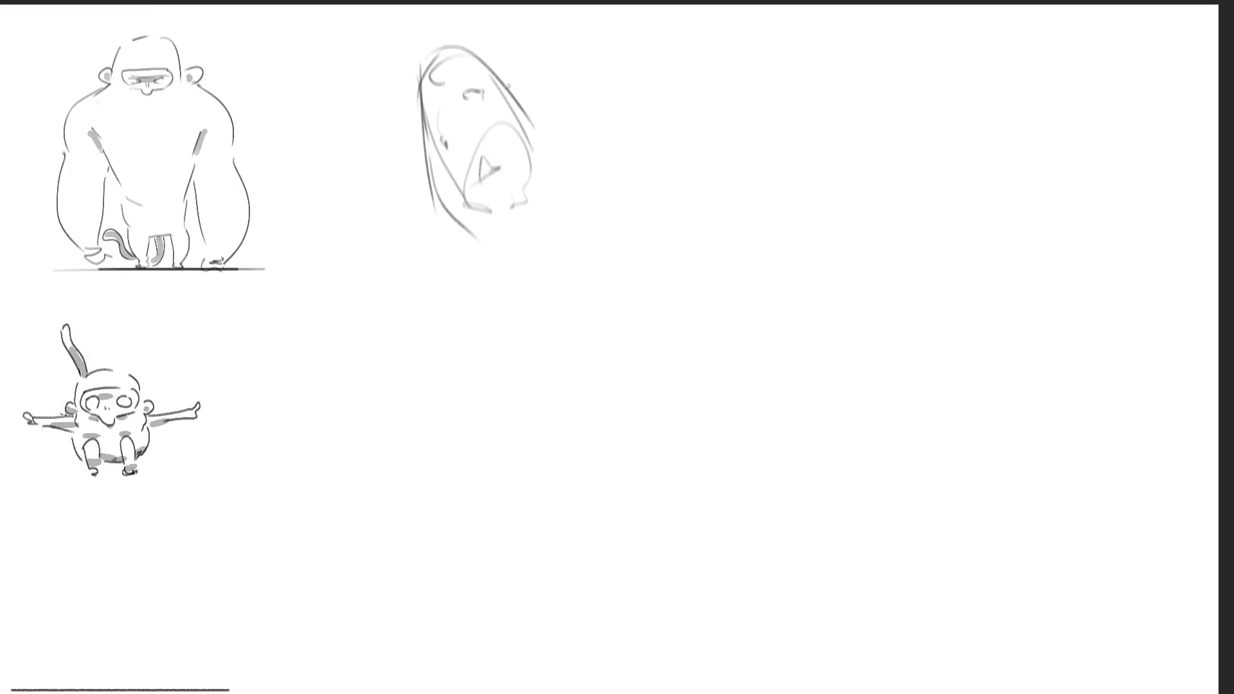
pyautogui.moveTo(464, 55); pyautogui.dragTo(547, 197)
pyautogui.moveTo(412, 50)
pyautogui.mouseDown()
pyautogui.moveTo(498, 25)
pyautogui.moveTo(614, 205)
pyautogui.moveTo(570, 307)
pyautogui.mouseUp()
pyautogui.moveTo(537, 157); pyautogui.dragTo(551, 301)
pyautogui.moveTo(608, 140)
pyautogui.mouseDown()
pyautogui.moveTo(650, 228)
pyautogui.moveTo(619, 296)
pyautogui.mouseUp()
pyautogui.moveTo(618, 152); pyautogui.dragTo(675, 256)
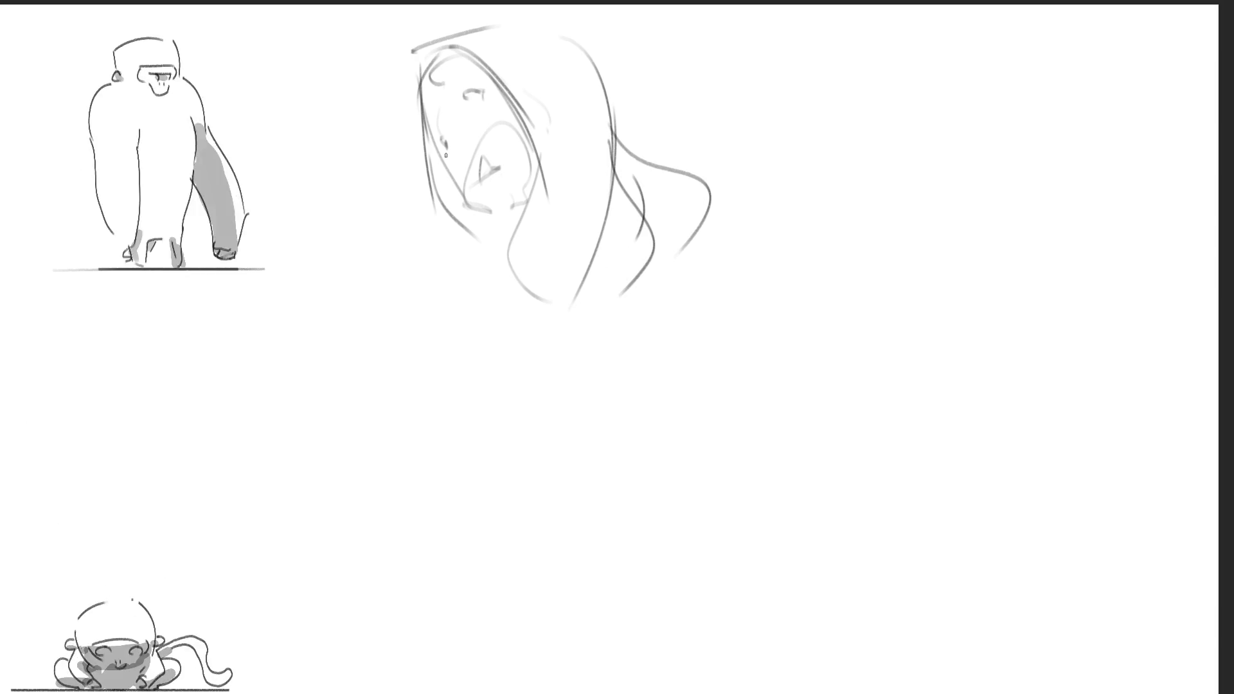
pyautogui.moveTo(423, 150)
pyautogui.mouseDown()
pyautogui.moveTo(466, 275)
pyautogui.moveTo(496, 276)
pyautogui.mouseUp()
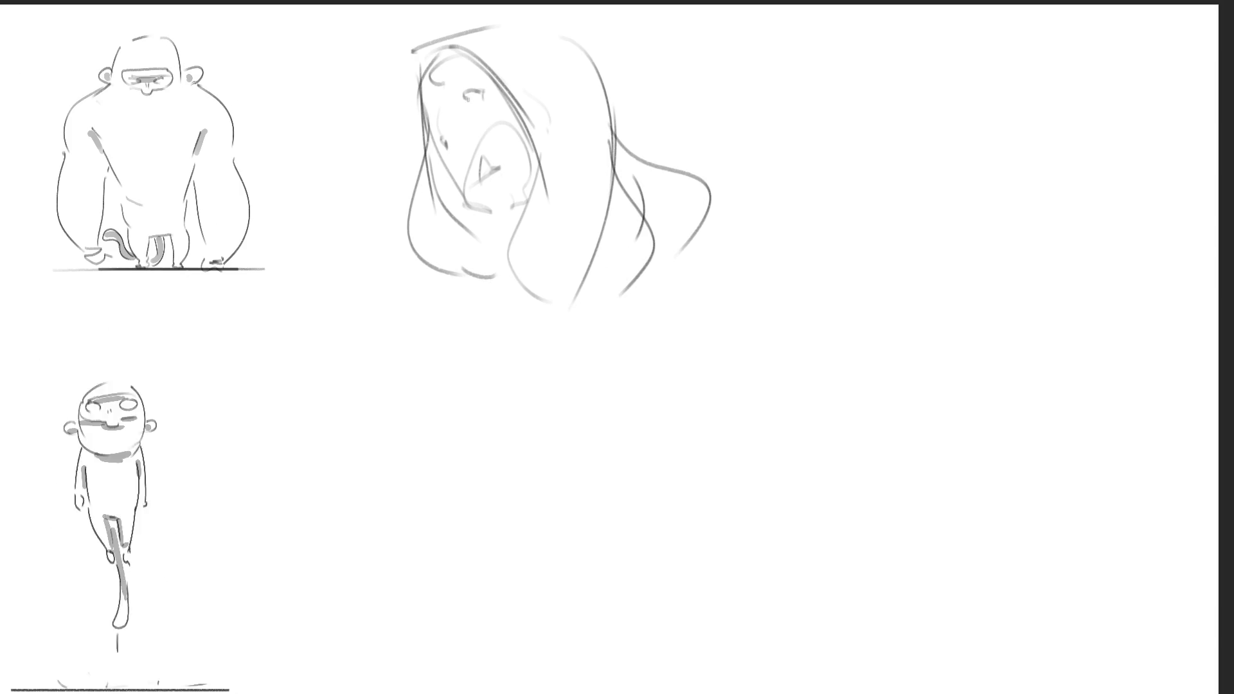
pyautogui.moveTo(443, 135); pyautogui.dragTo(430, 138)
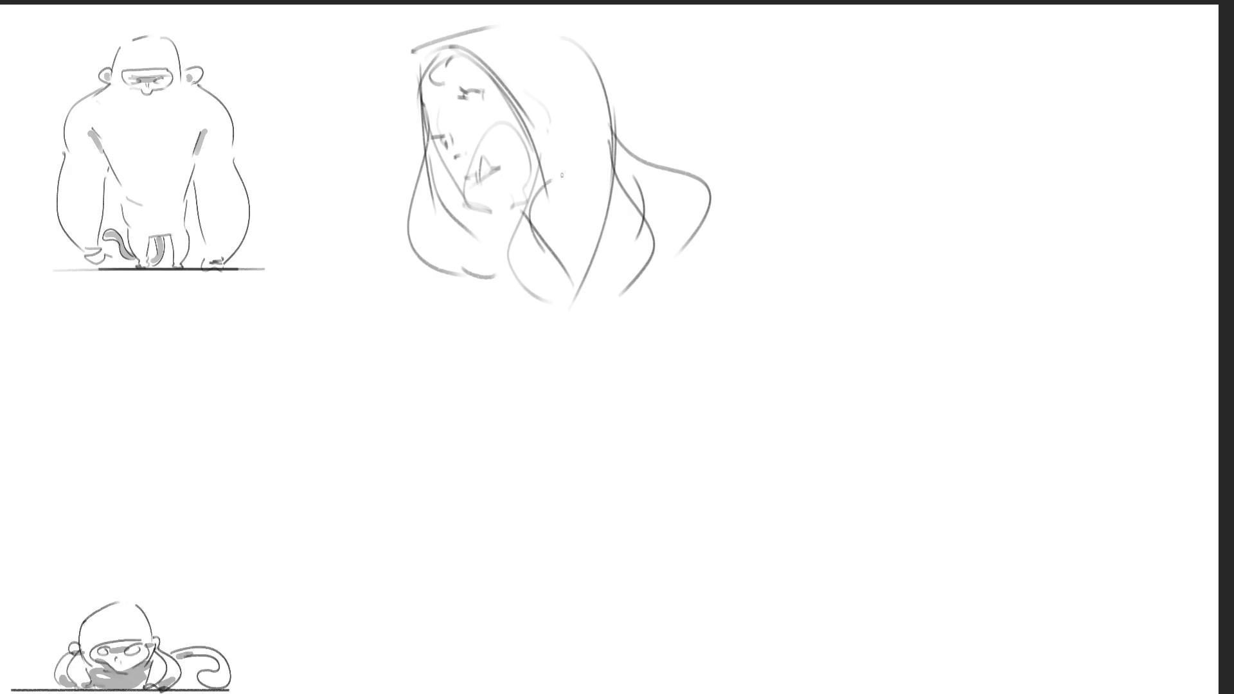
# Step: Rough in the shoulders and the body running downward from the head
pyautogui.moveTo(583, 192); pyautogui.dragTo(617, 267)
pyautogui.moveTo(604, 225); pyautogui.dragTo(675, 331)
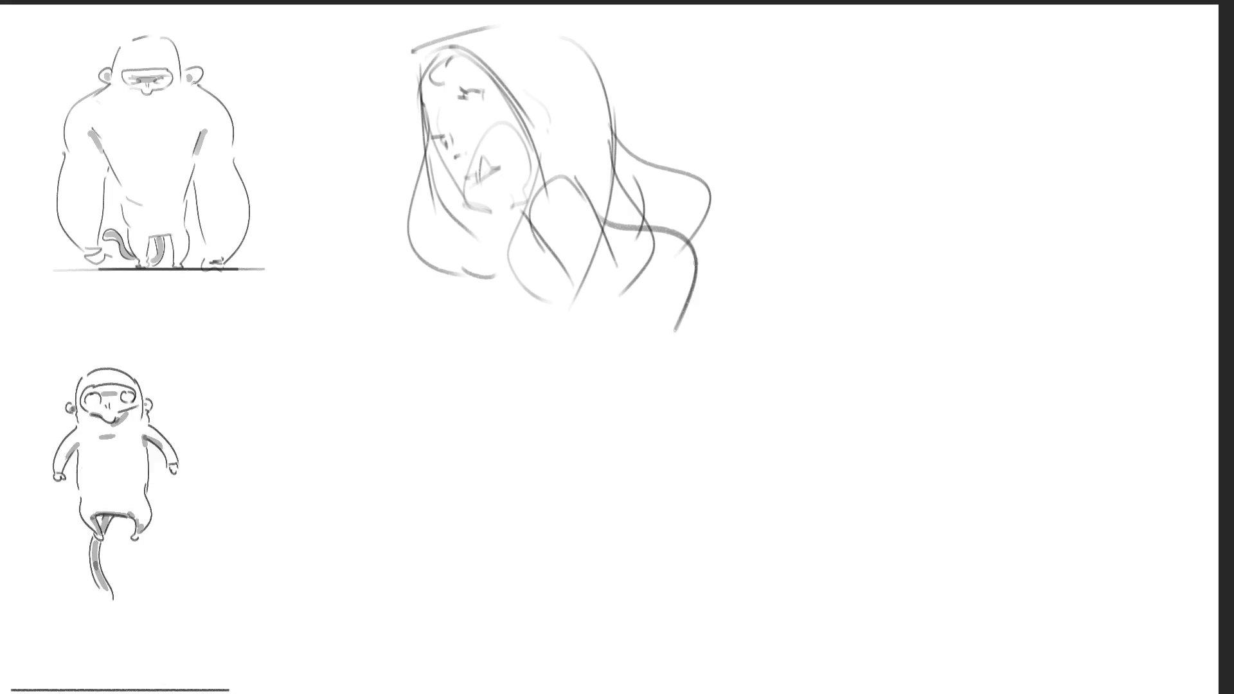
pyautogui.moveTo(687, 254); pyautogui.dragTo(736, 392)
pyautogui.moveTo(637, 322)
pyautogui.mouseDown()
pyautogui.moveTo(626, 356)
pyautogui.moveTo(676, 392)
pyautogui.mouseUp()
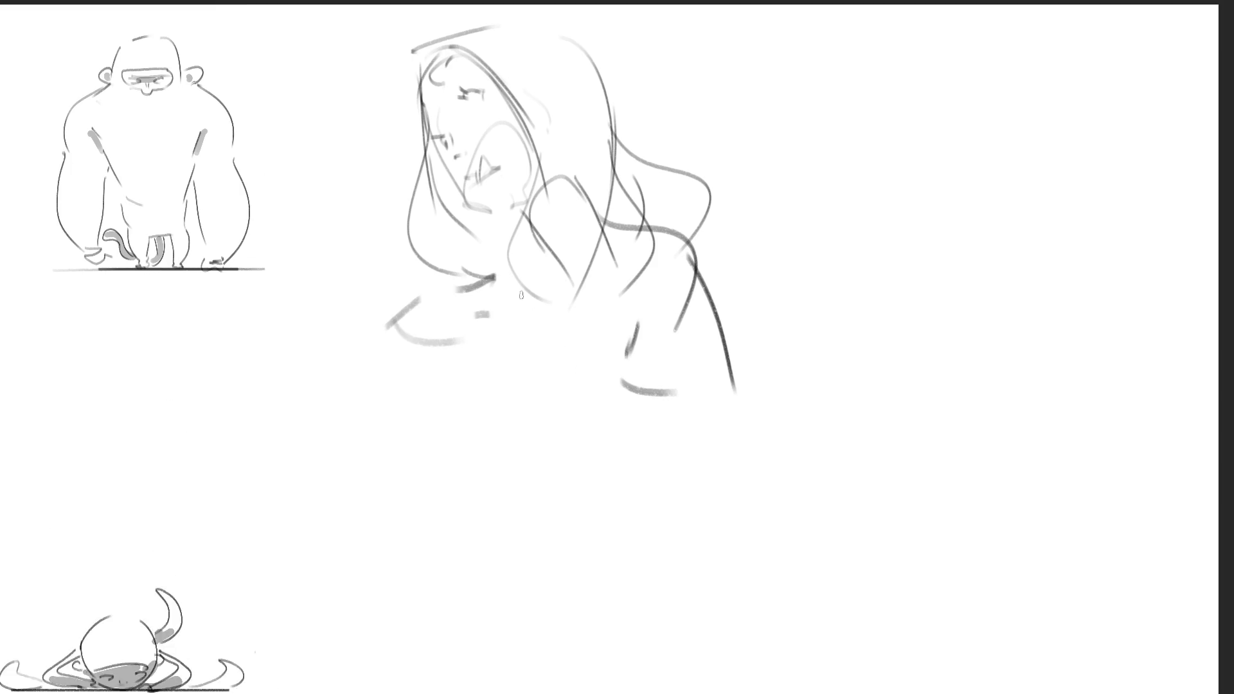
pyautogui.moveTo(511, 226); pyautogui.dragTo(450, 277)
# Step: Sketch the long arm stretched out to the left, with zigzag folds and the lower body beneath
pyautogui.moveTo(235, 341); pyautogui.dragTo(277, 334)
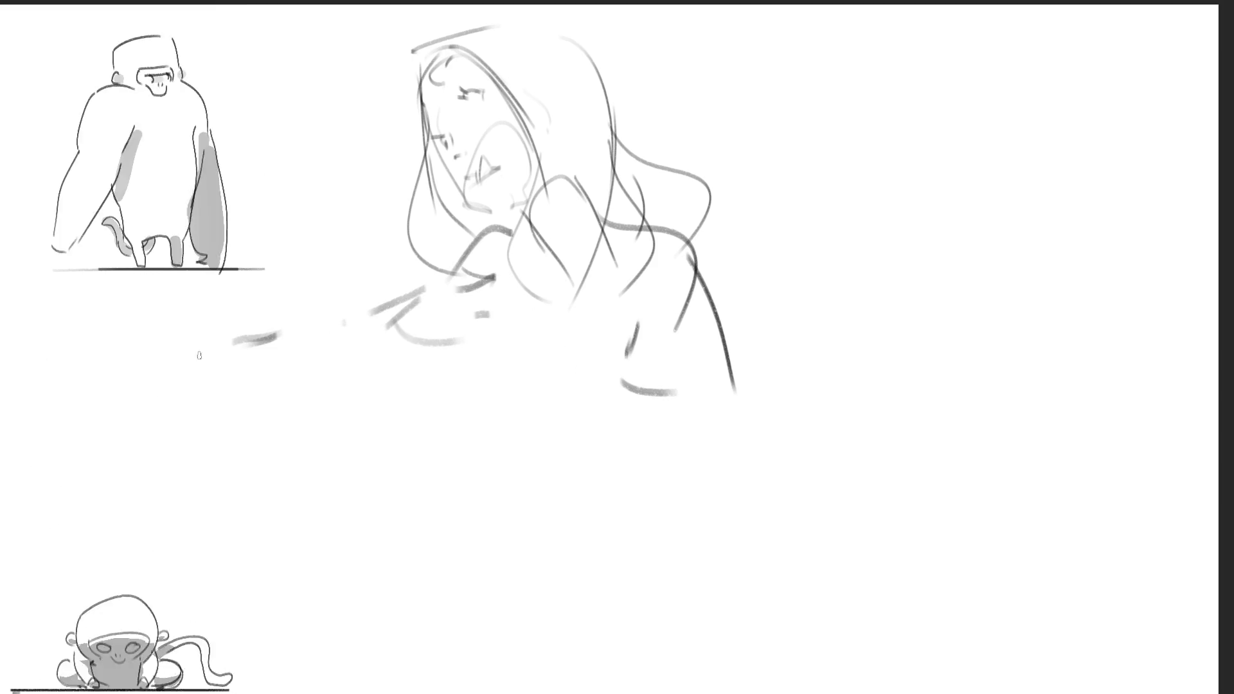
pyautogui.moveTo(137, 372); pyautogui.dragTo(419, 355)
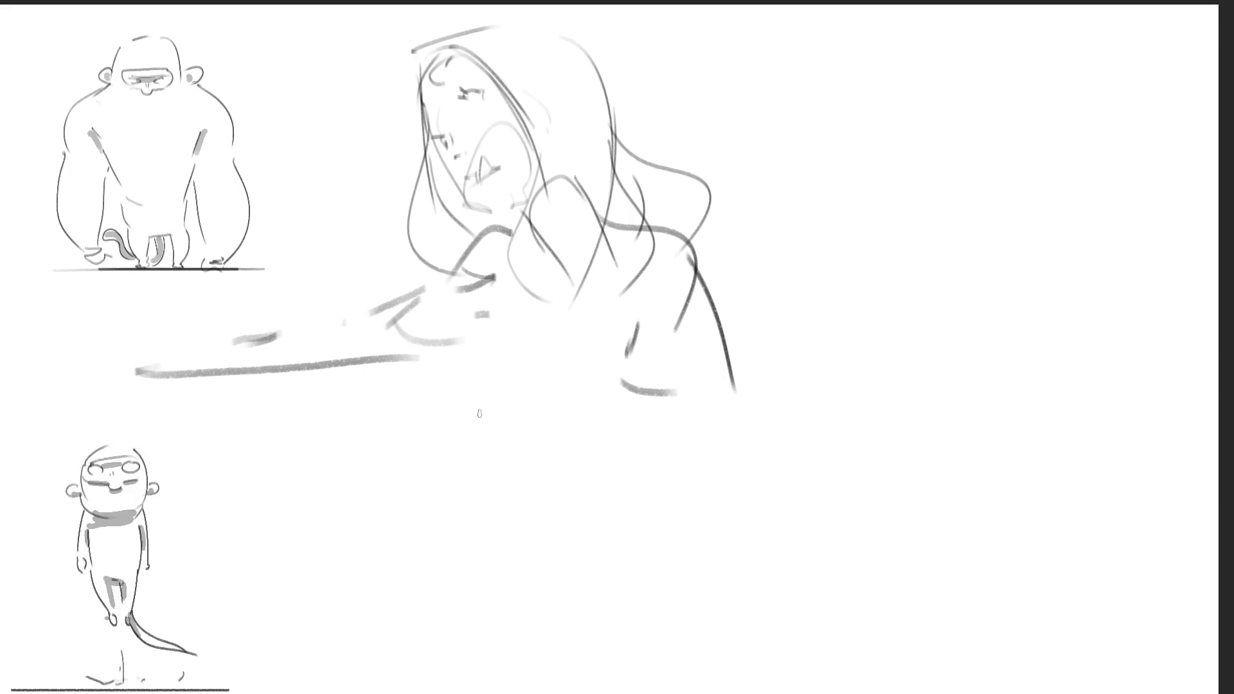
pyautogui.moveTo(459, 293)
pyautogui.mouseDown()
pyautogui.moveTo(411, 439)
pyautogui.moveTo(591, 424)
pyautogui.mouseUp()
pyautogui.moveTo(487, 463)
pyautogui.mouseDown()
pyautogui.moveTo(429, 452)
pyautogui.moveTo(620, 437)
pyautogui.mouseUp()
pyautogui.moveTo(597, 476)
pyautogui.mouseDown()
pyautogui.moveTo(646, 434)
pyautogui.moveTo(511, 551)
pyautogui.mouseUp()
pyautogui.moveTo(668, 424); pyautogui.dragTo(646, 514)
pyautogui.moveTo(671, 428); pyautogui.dragTo(726, 500)
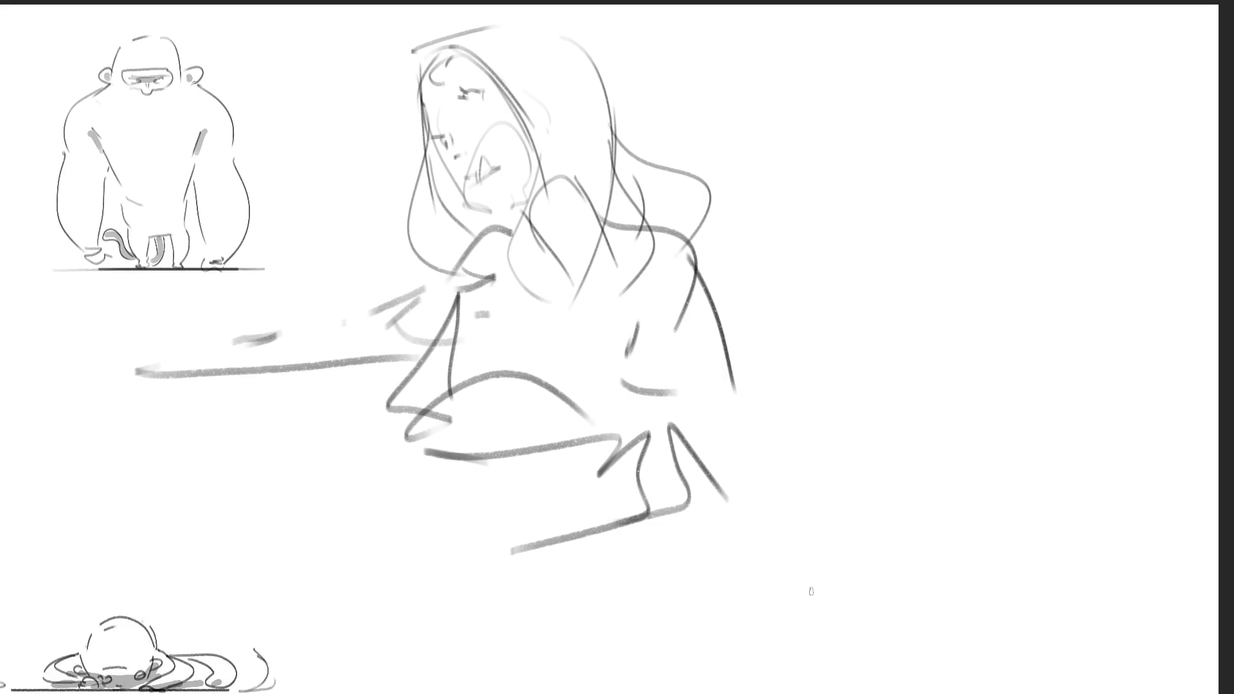
# Step: Move the girl sketch right and slightly down with a free transform
pyautogui.hotkey('ctrl', 't')
pyautogui.moveTo(201, 65); pyautogui.dragTo(427, 86)
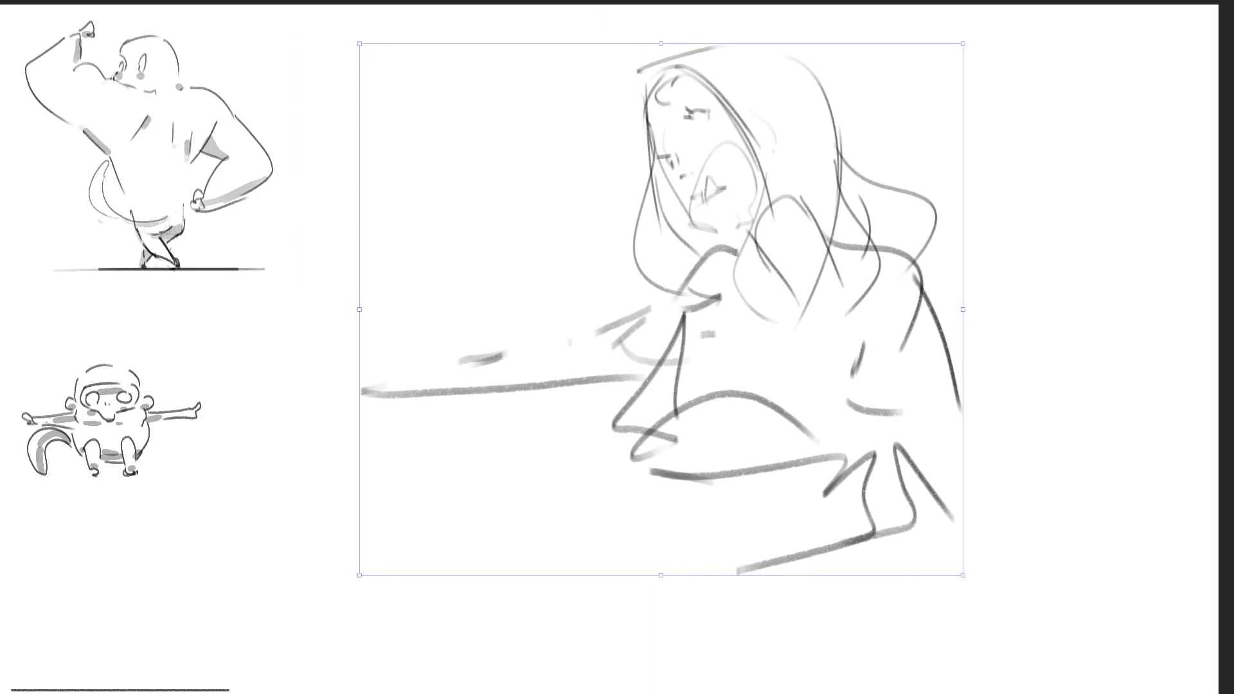
pyautogui.press('Return')
# Step: Rotate the sketch about 10° clockwise, then erase most of it and undo the erasure
pyautogui.hotkey('ctrl', 't')
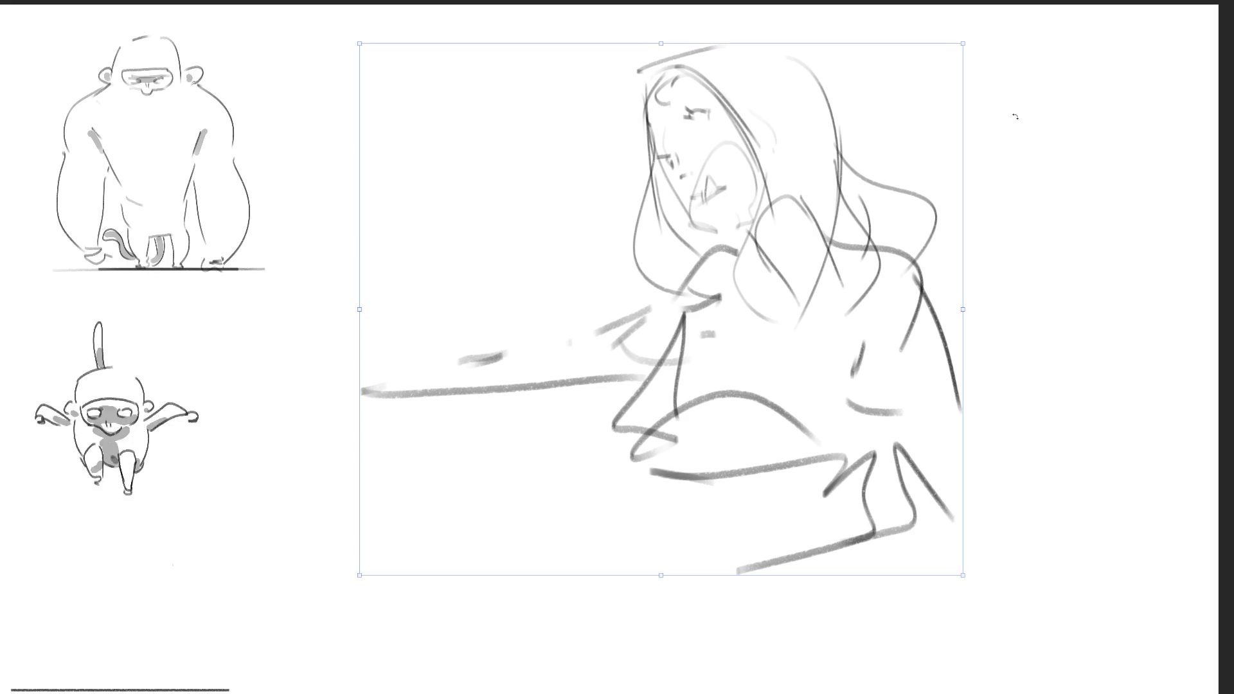
pyautogui.moveTo(1014, 115); pyautogui.dragTo(1035, 187)
pyautogui.press('Return')
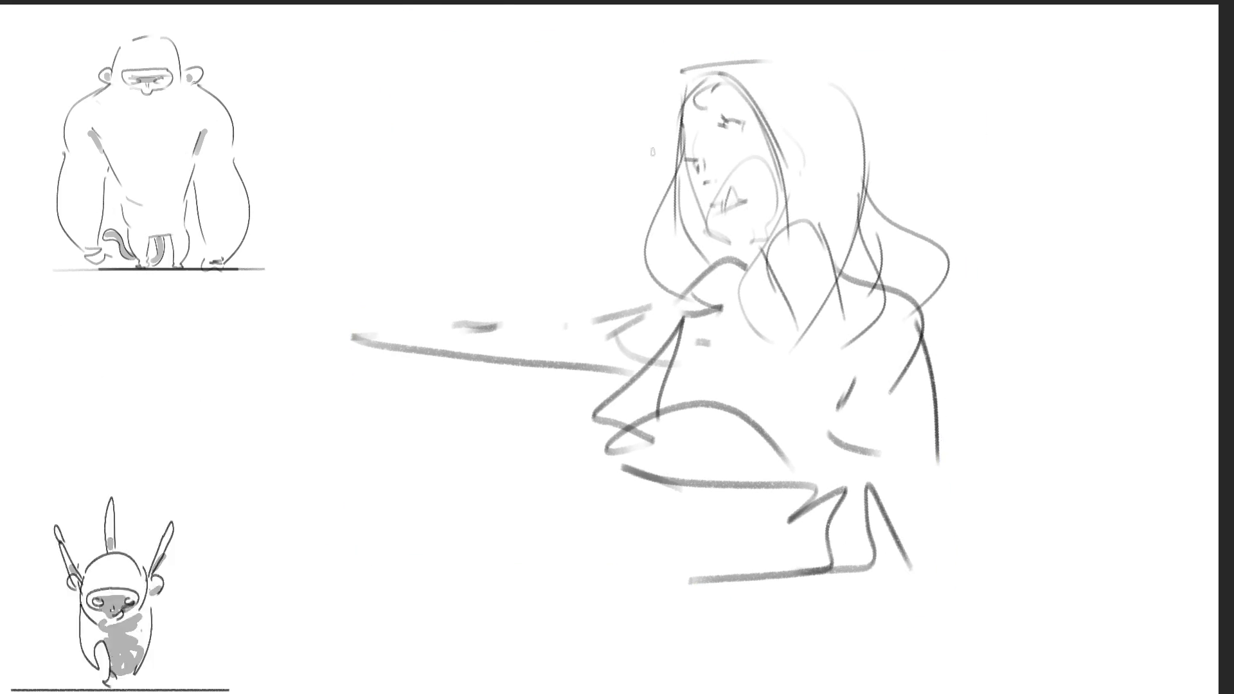
pyautogui.press('e')
pyautogui.moveTo(916, 391)
pyautogui.mouseDown()
pyautogui.moveTo(936, 248)
pyautogui.moveTo(385, 234)
pyautogui.moveTo(551, 559)
pyautogui.moveTo(867, 500)
pyautogui.mouseUp()
pyautogui.hotkey('ctrl', 'z')
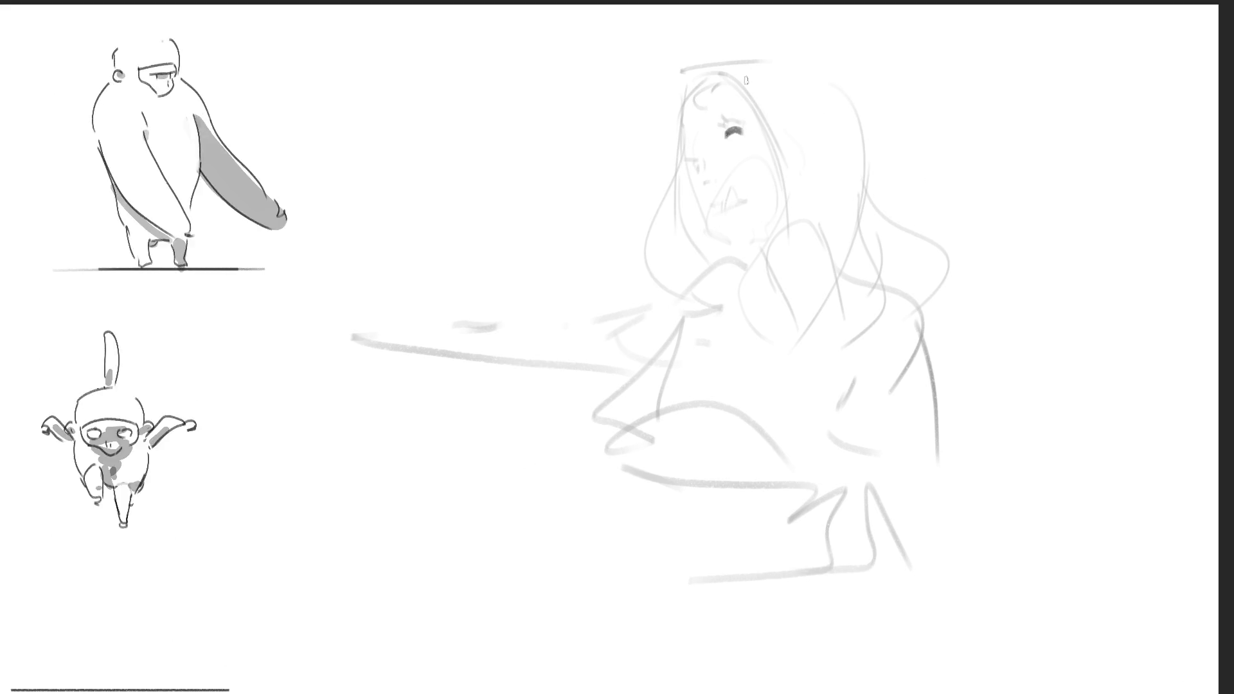
# Step: Erase the old eye mark, then ink the cheek stroke and the open mouth
pyautogui.moveTo(741, 130)
pyautogui.mouseDown()
pyautogui.moveTo(726, 136)
pyautogui.moveTo(716, 97)
pyautogui.moveTo(747, 136)
pyautogui.moveTo(700, 167)
pyautogui.moveTo(684, 146)
pyautogui.moveTo(704, 171)
pyautogui.mouseUp()
pyautogui.click(706, 182)
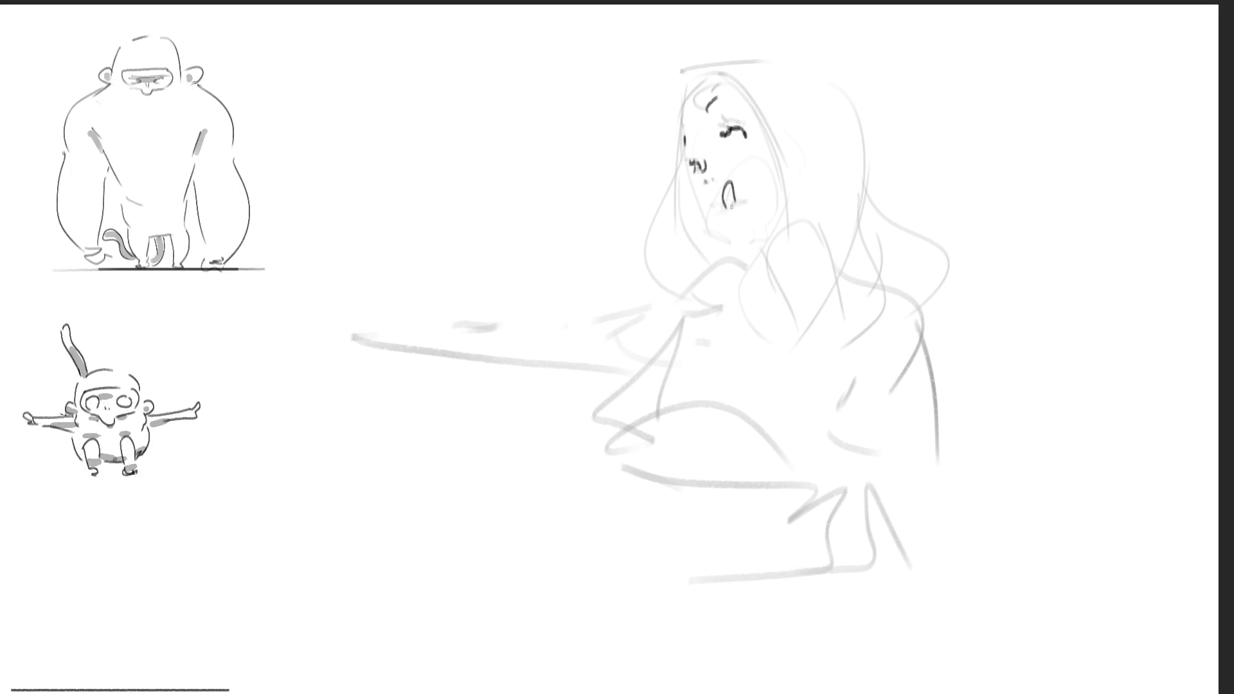
pyautogui.hotkey('ctrl', 'z')
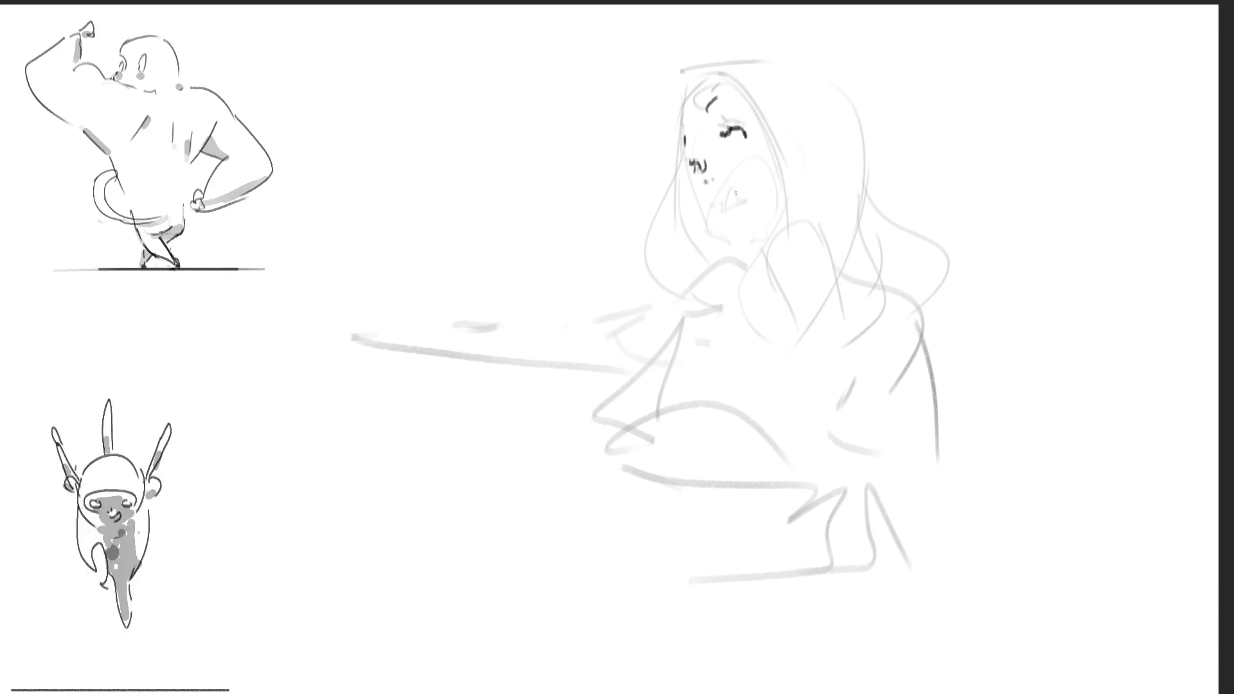
pyautogui.moveTo(725, 192); pyautogui.dragTo(727, 205)
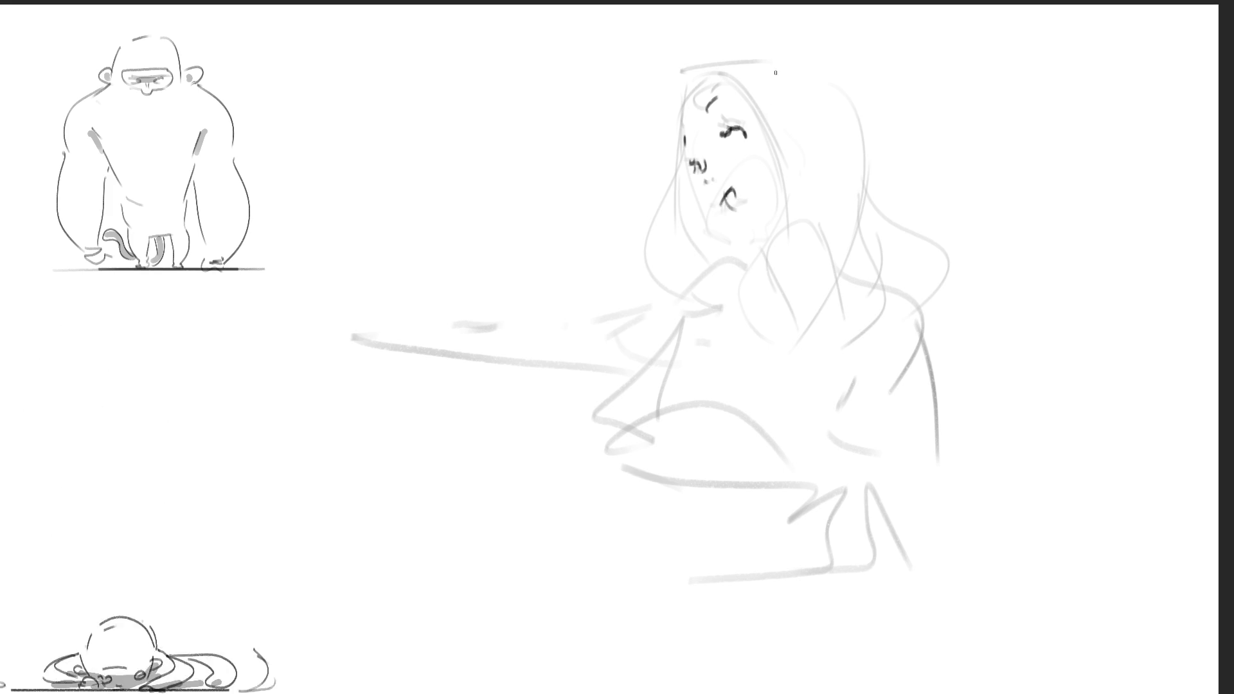
pyautogui.moveTo(735, 191); pyautogui.dragTo(742, 208)
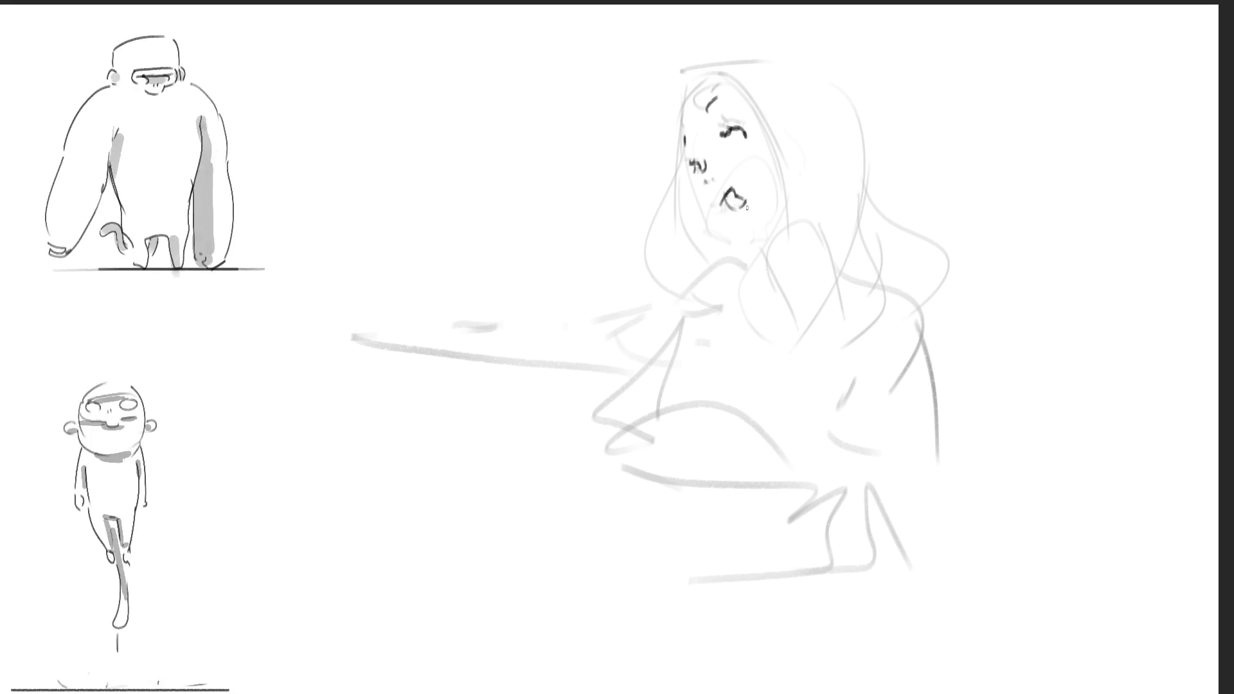
pyautogui.moveTo(727, 202); pyautogui.dragTo(720, 207)
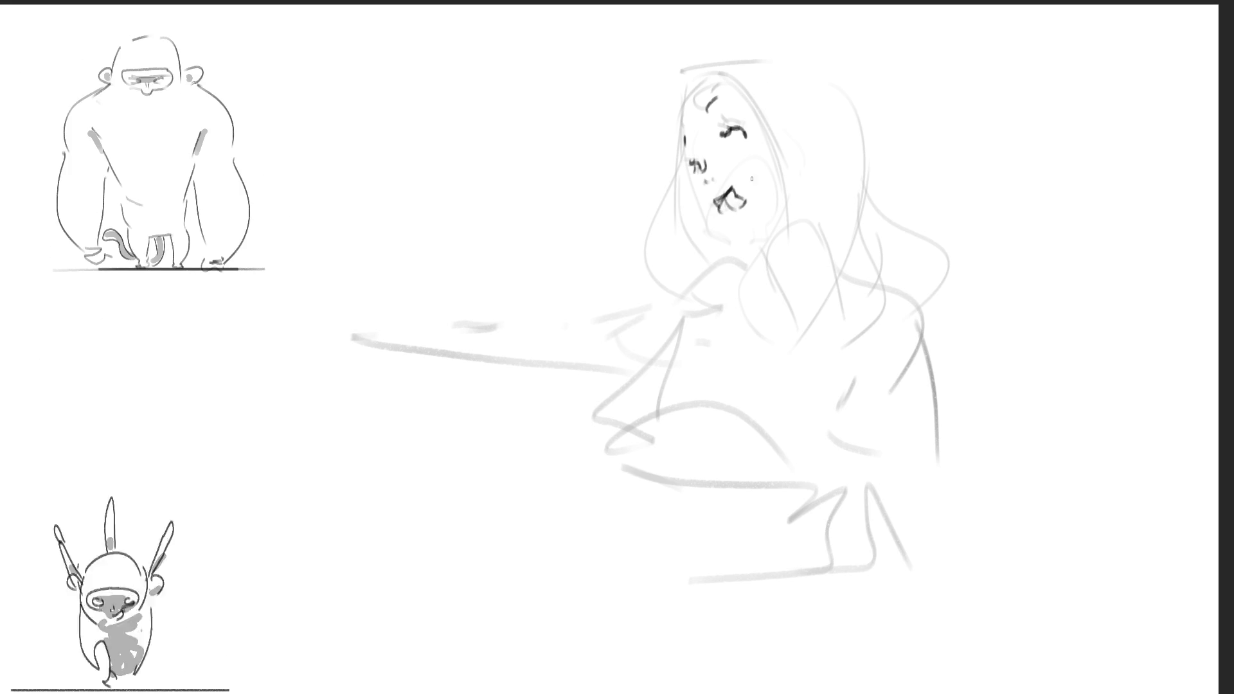
# Step: Ink the left cheek and jaw line, the hair's left outline to the shoulder, and hatching by the chin
pyautogui.moveTo(689, 178); pyautogui.dragTo(729, 241)
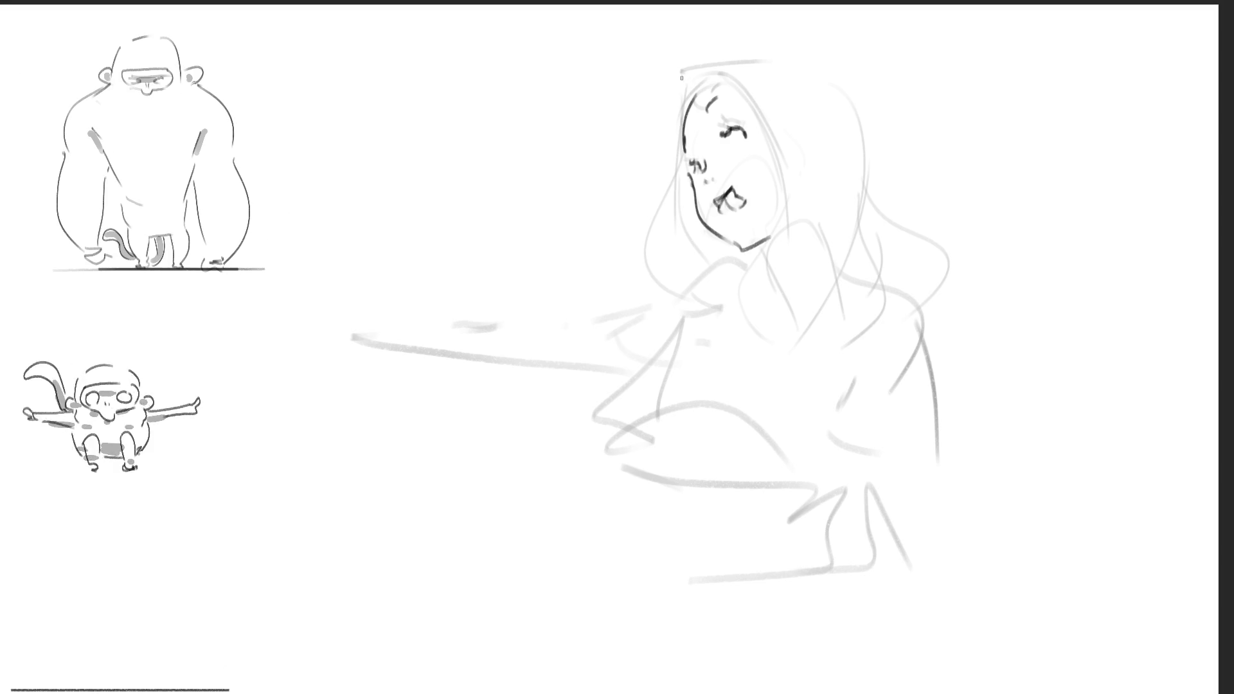
pyautogui.moveTo(681, 76); pyautogui.dragTo(680, 290)
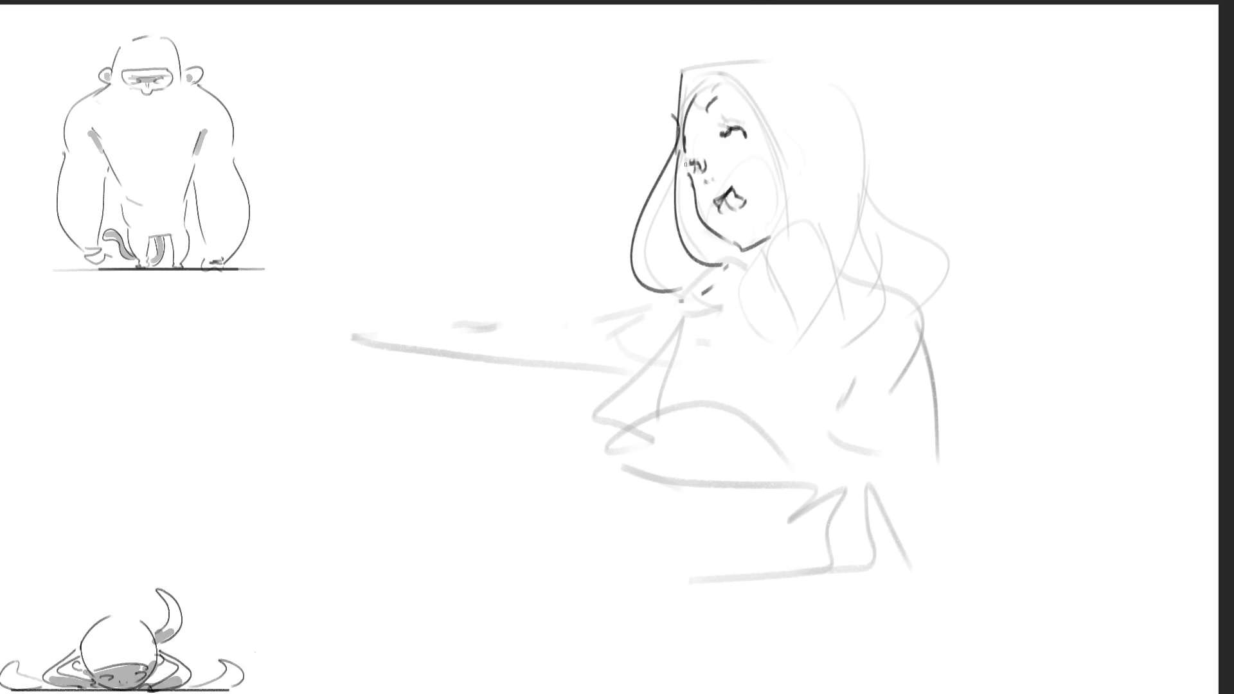
pyautogui.moveTo(685, 166); pyautogui.dragTo(707, 260)
pyautogui.moveTo(716, 238); pyautogui.dragTo(718, 255)
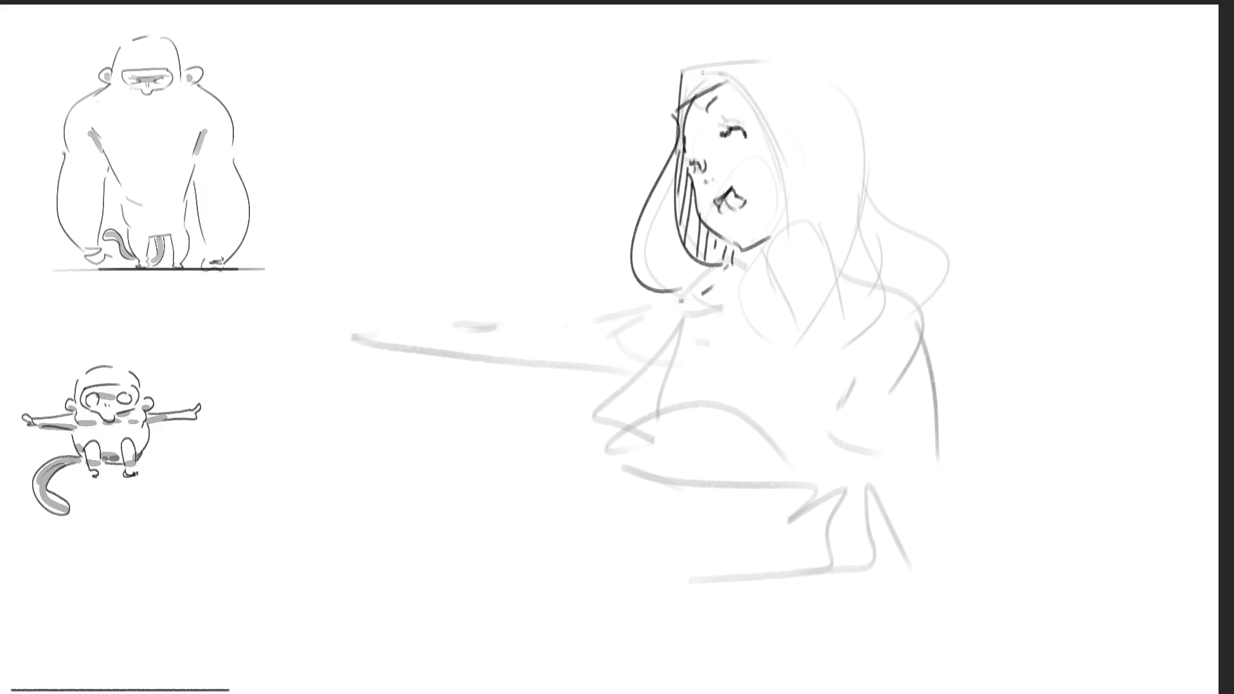
# Step: Ink the hair outline over the head, the ear, the line under the chin and the neck
pyautogui.moveTo(890, 193); pyautogui.dragTo(713, 48)
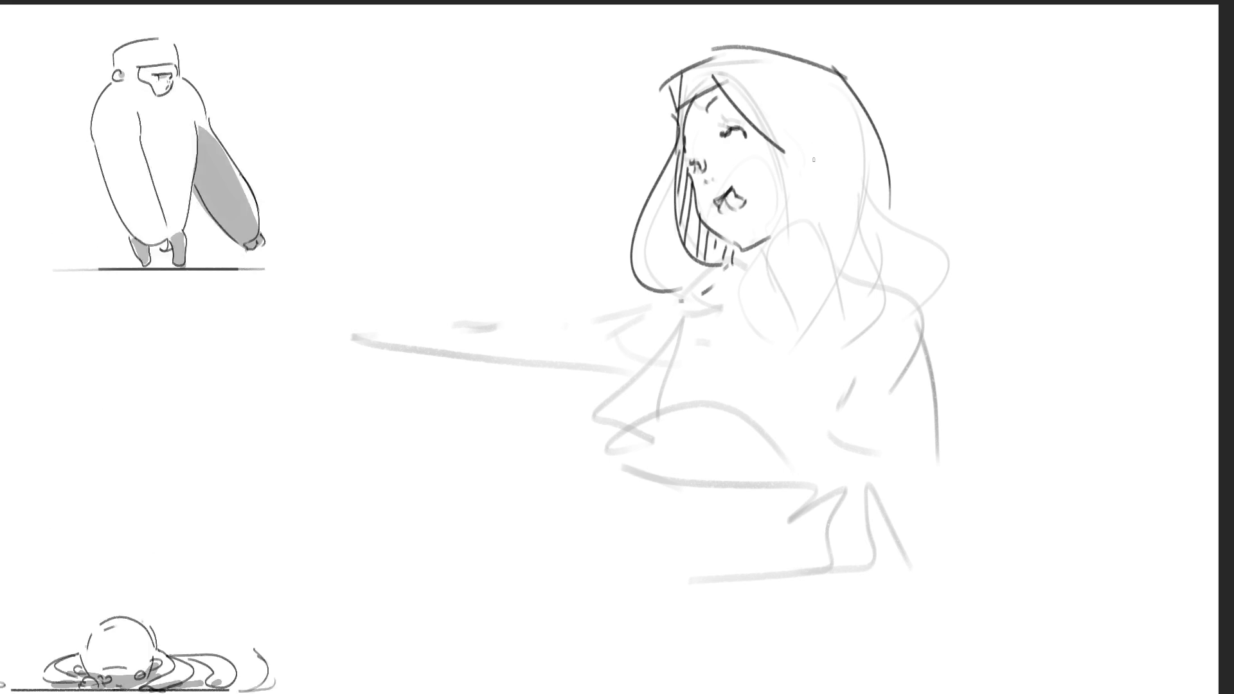
pyautogui.moveTo(728, 76); pyautogui.dragTo(822, 153)
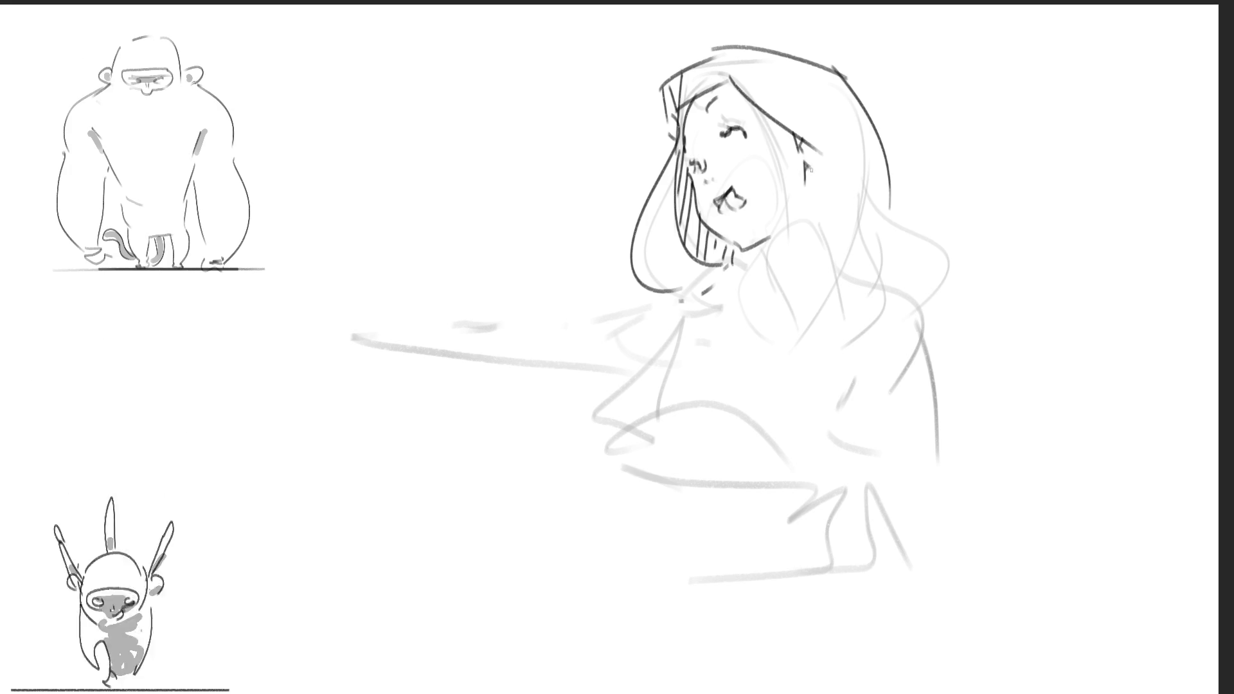
pyautogui.moveTo(811, 151); pyautogui.dragTo(841, 201)
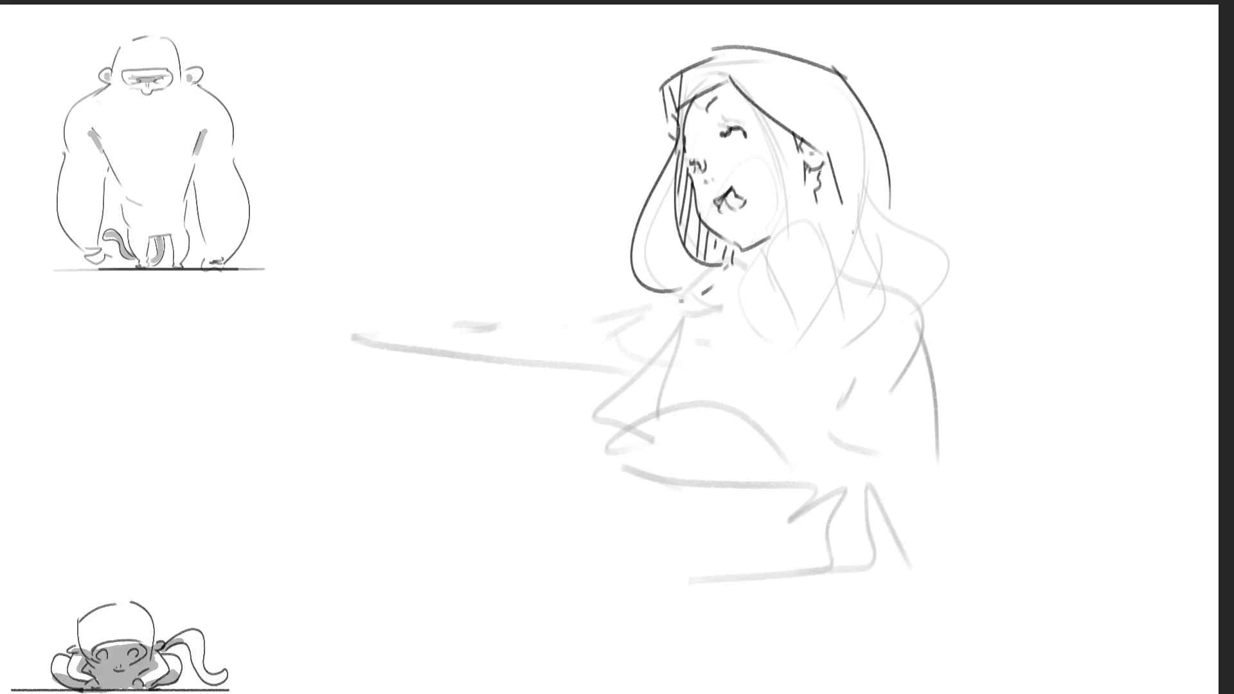
pyautogui.moveTo(764, 249); pyautogui.dragTo(773, 266)
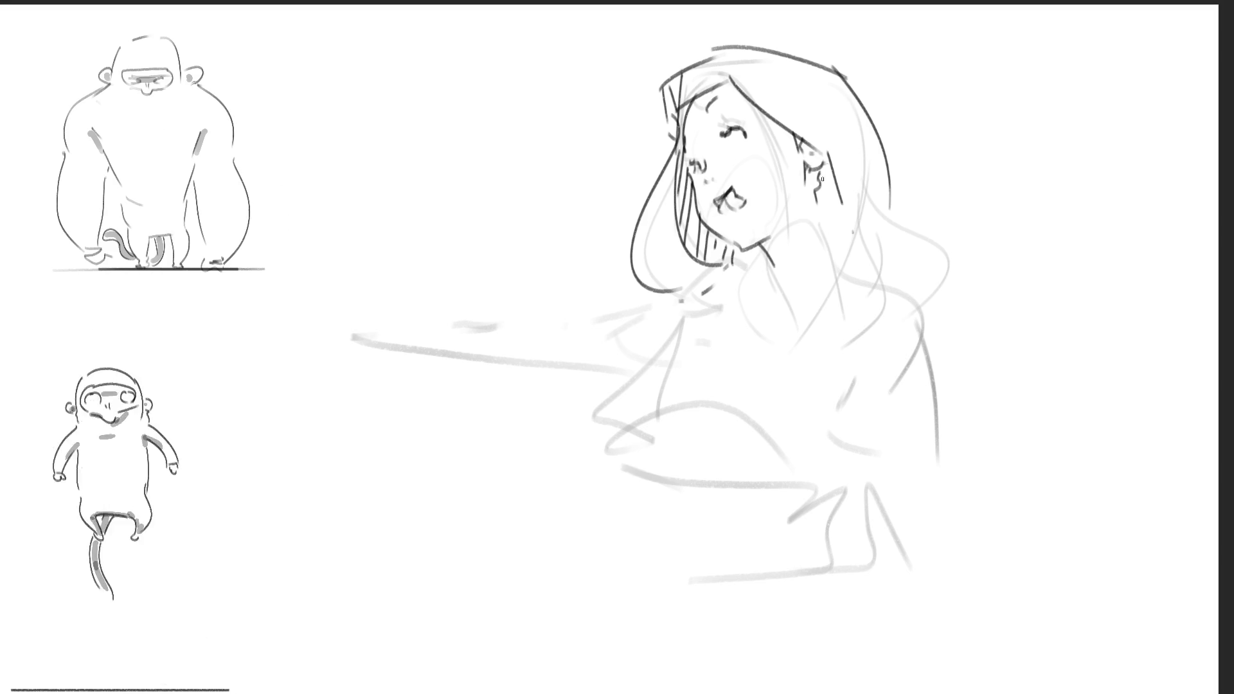
pyautogui.moveTo(813, 197); pyautogui.dragTo(843, 296)
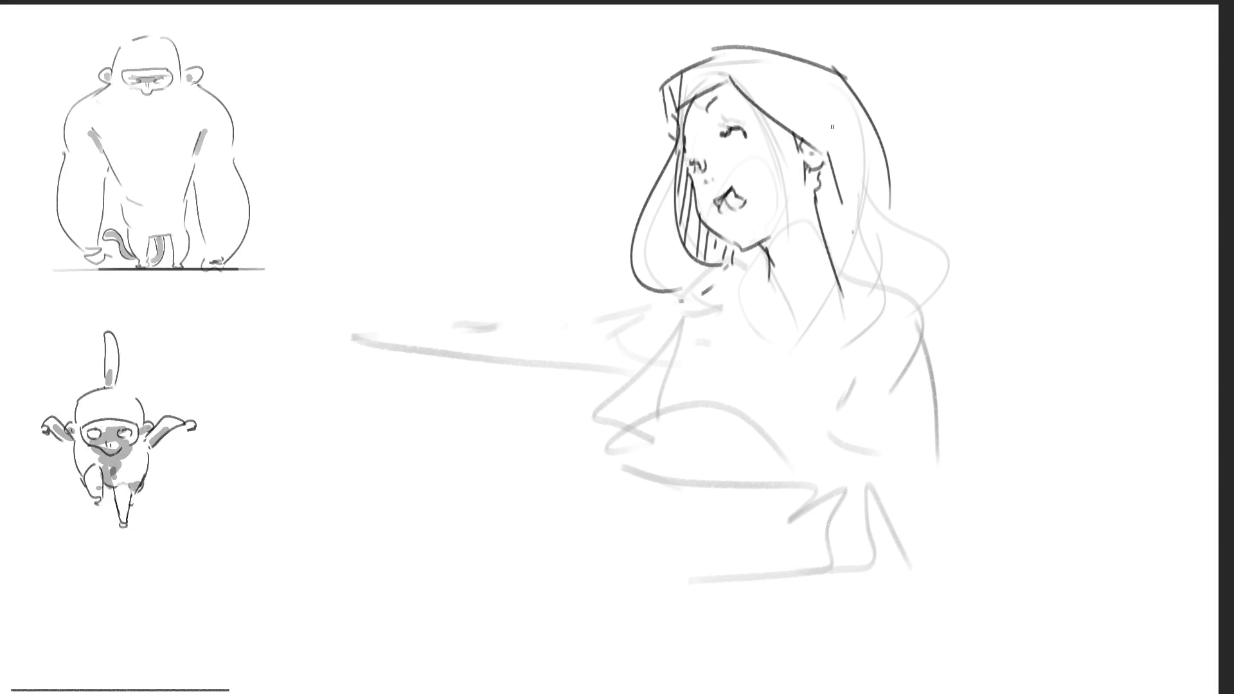
pyautogui.moveTo(770, 254); pyautogui.dragTo(757, 303)
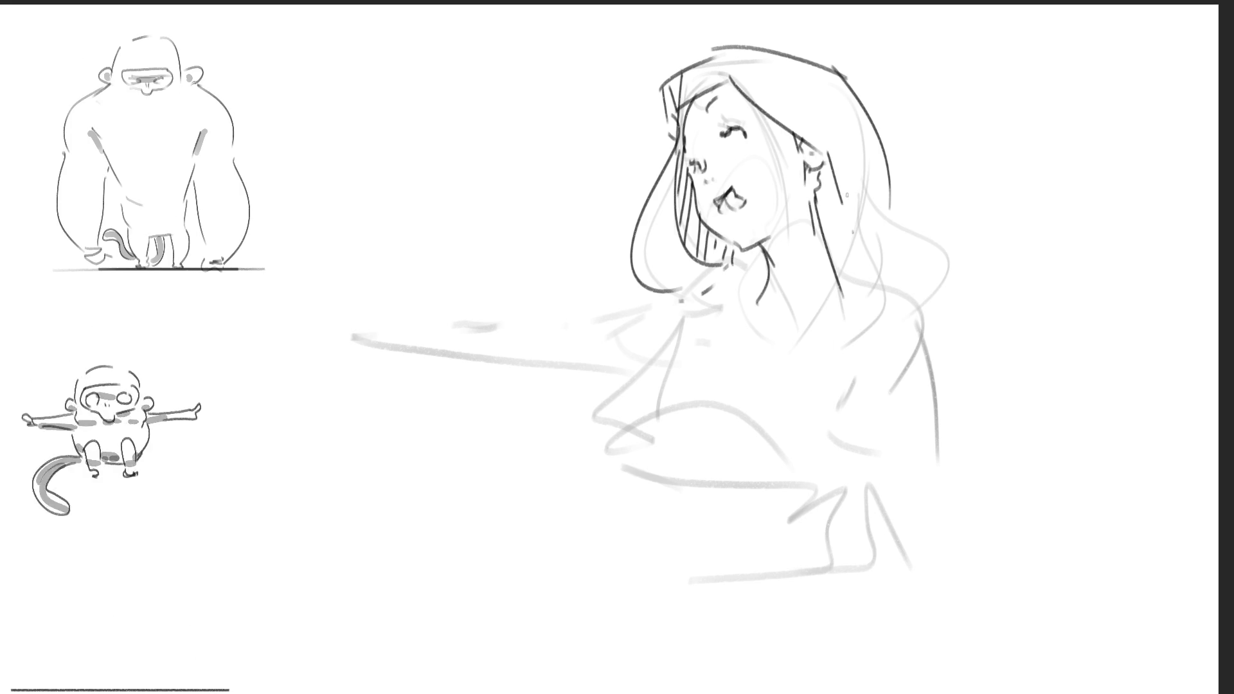
pyautogui.moveTo(897, 209); pyautogui.dragTo(924, 329)
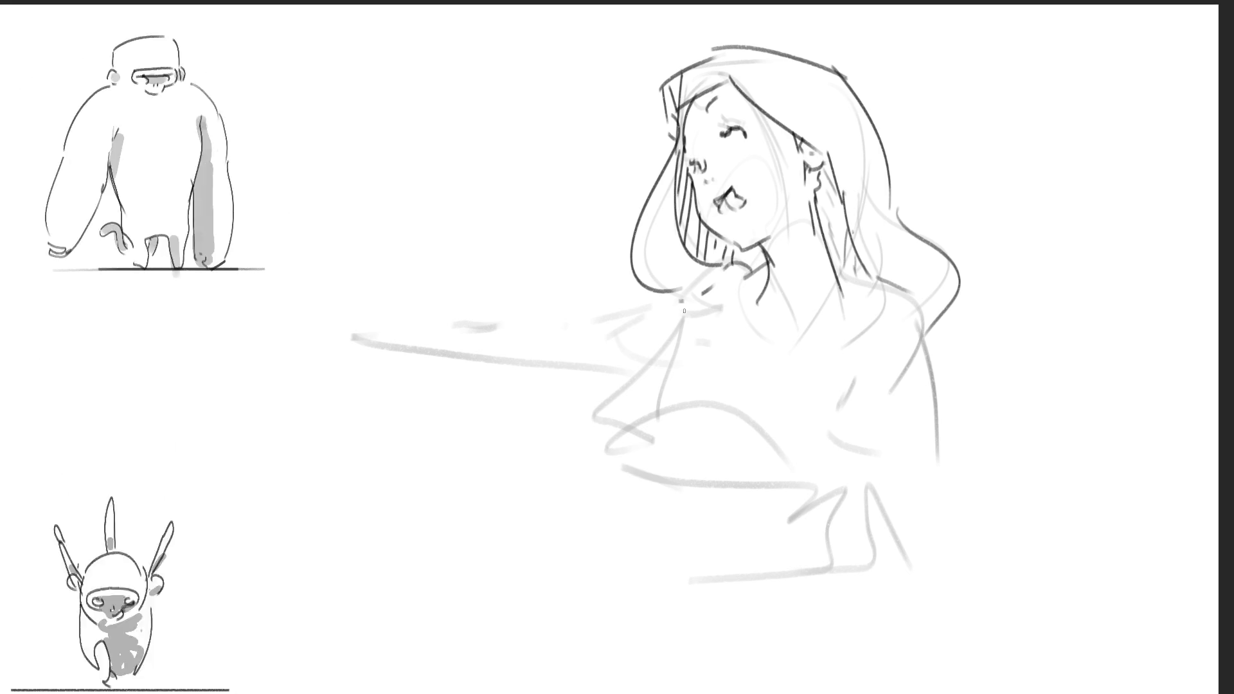
# Step: Ink the outstretched arm, shoulder mark, right side and chest strokes, redoing misplaced strokes
pyautogui.moveTo(452, 334); pyautogui.dragTo(661, 337)
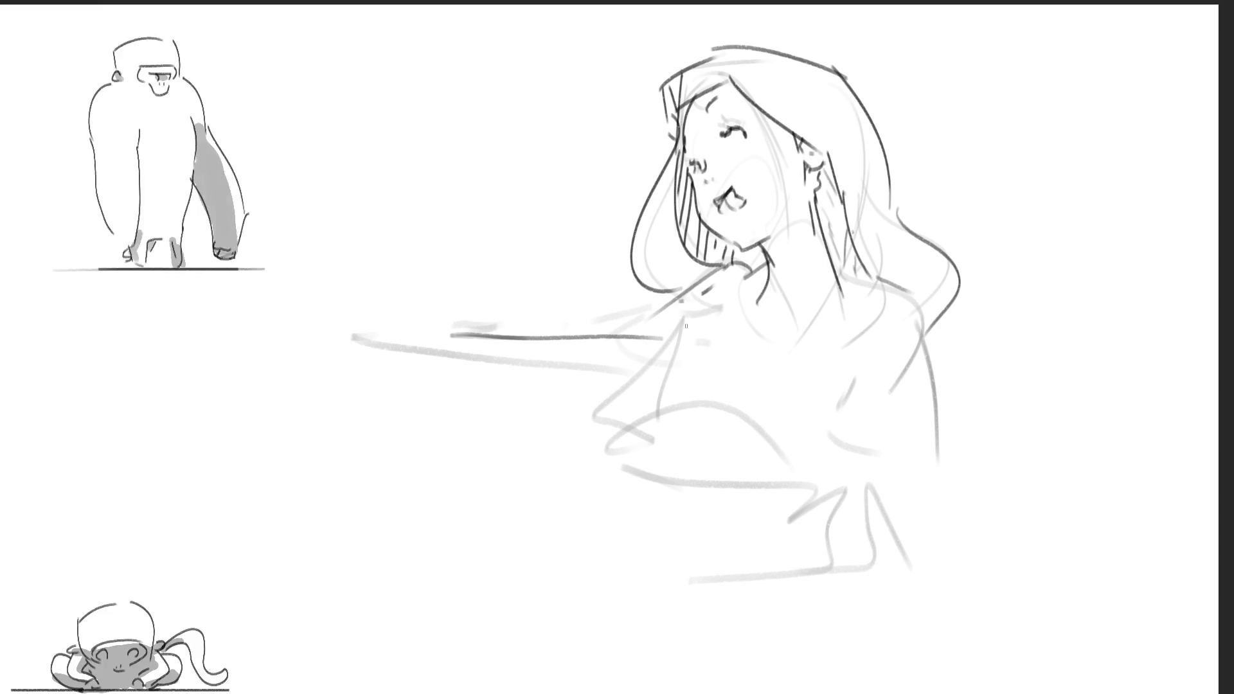
pyautogui.moveTo(685, 316)
pyautogui.mouseDown()
pyautogui.moveTo(680, 339)
pyautogui.moveTo(604, 397)
pyautogui.mouseUp()
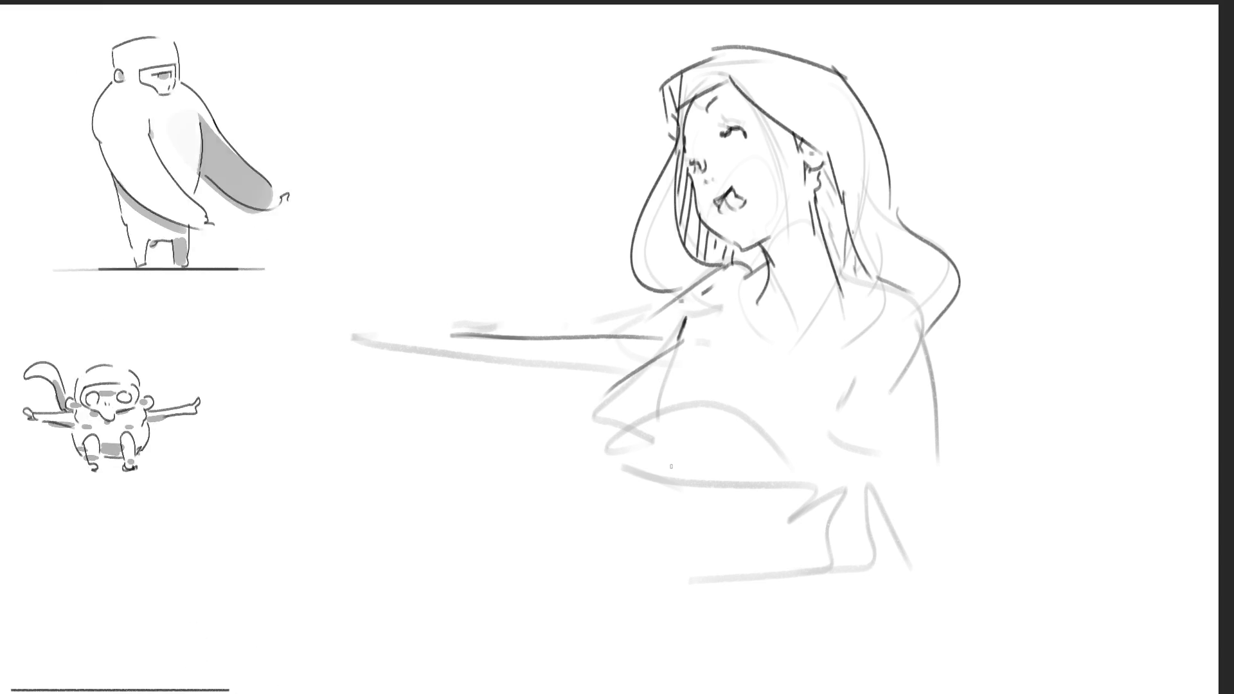
pyautogui.moveTo(629, 449); pyautogui.dragTo(726, 402)
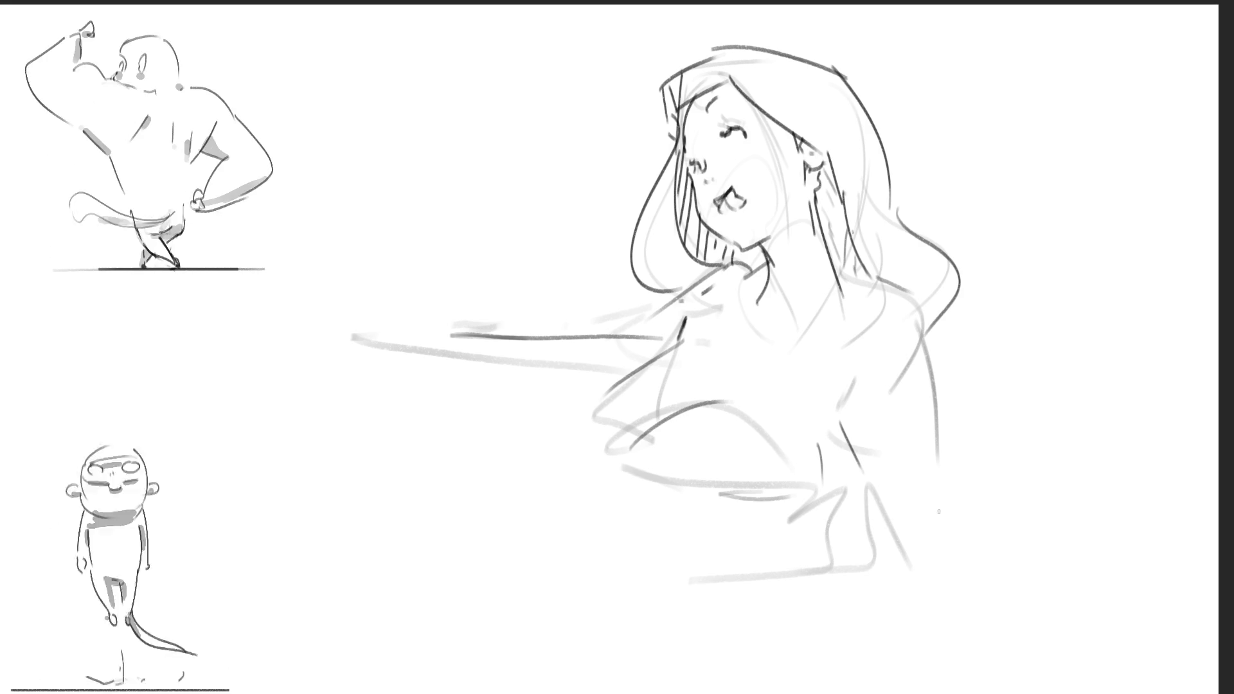
pyautogui.hotkey('ctrl', 'z')
pyautogui.moveTo(919, 292); pyautogui.dragTo(980, 399)
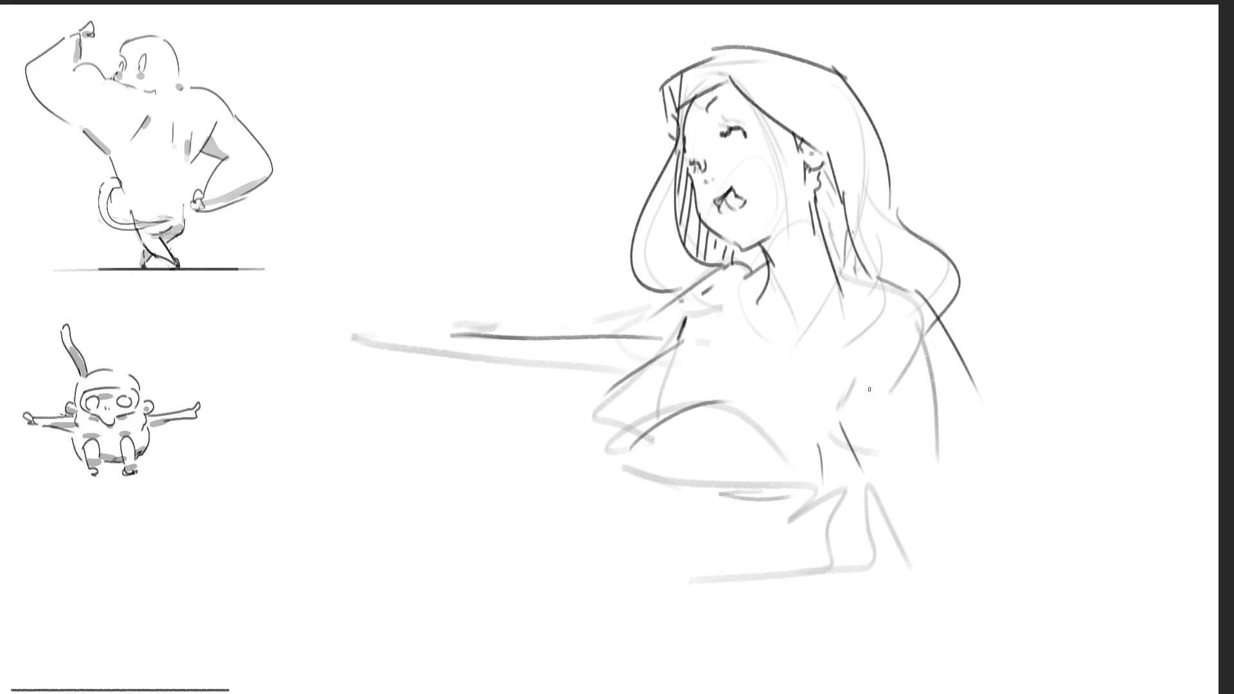
pyautogui.moveTo(873, 379); pyautogui.dragTo(837, 392)
pyautogui.hotkey('ctrl', 'z')
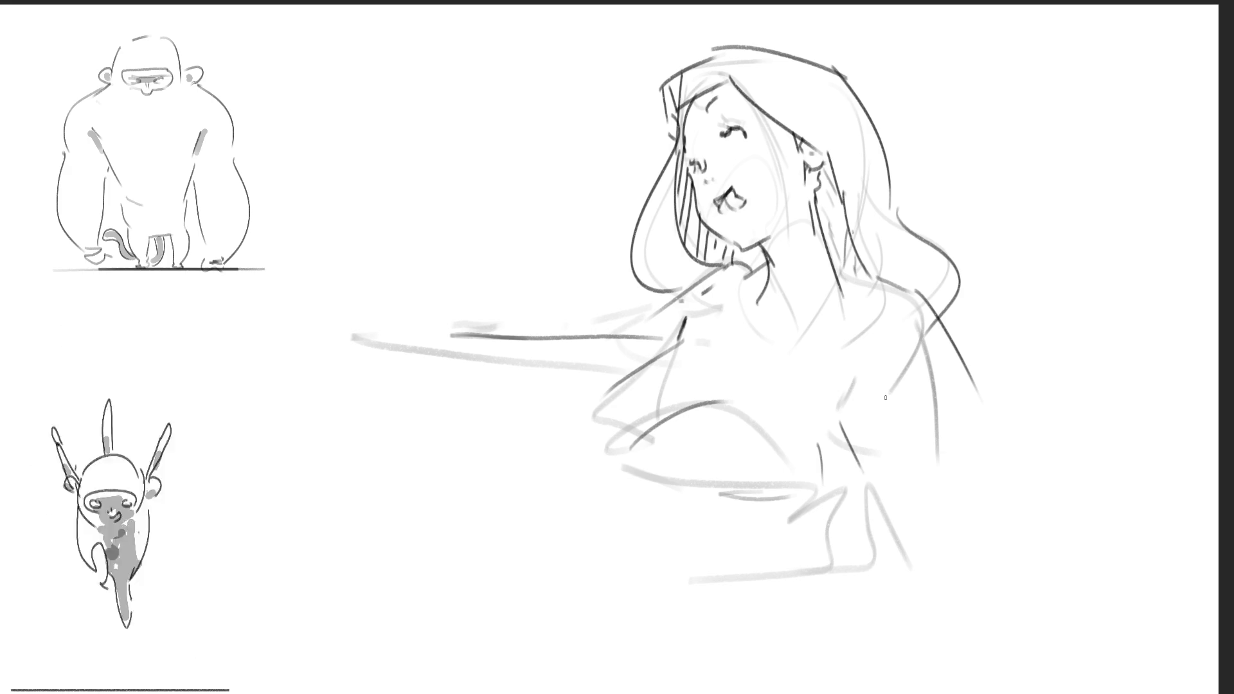
pyautogui.moveTo(873, 385); pyautogui.dragTo(847, 403)
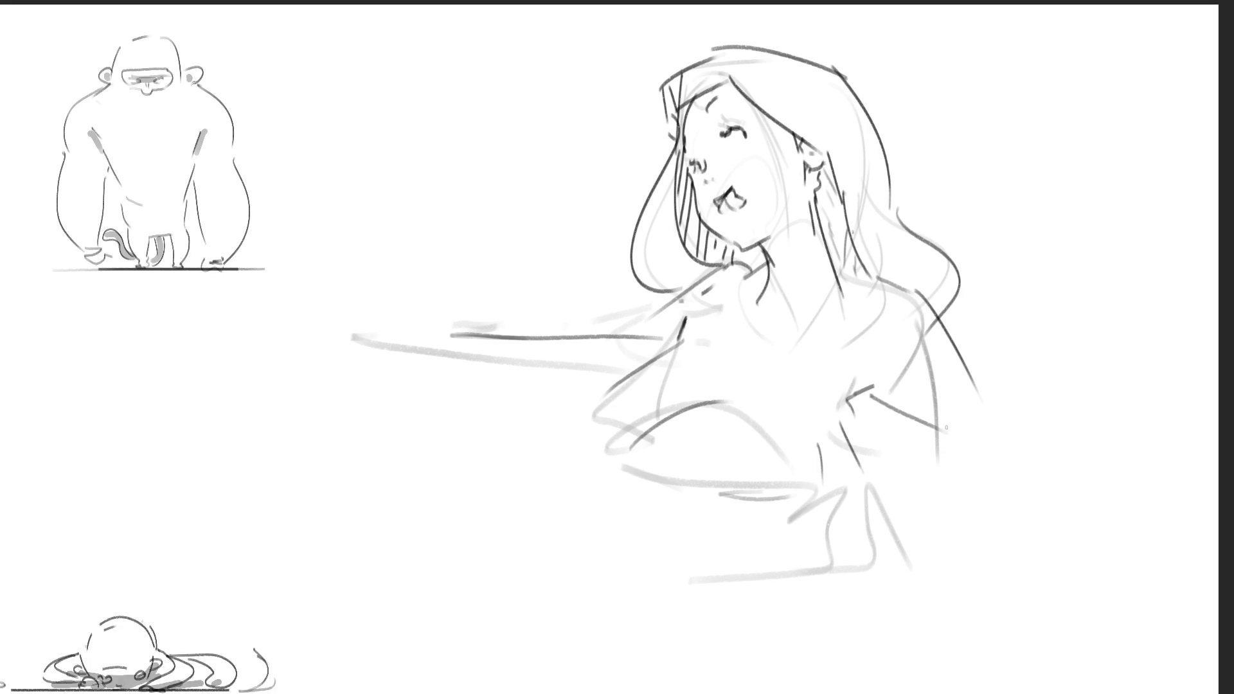
# Step: Draw the right arm diagonal, the torso's right edge, and sweeping strokes across the lower torso
pyautogui.moveTo(967, 446); pyautogui.dragTo(878, 504)
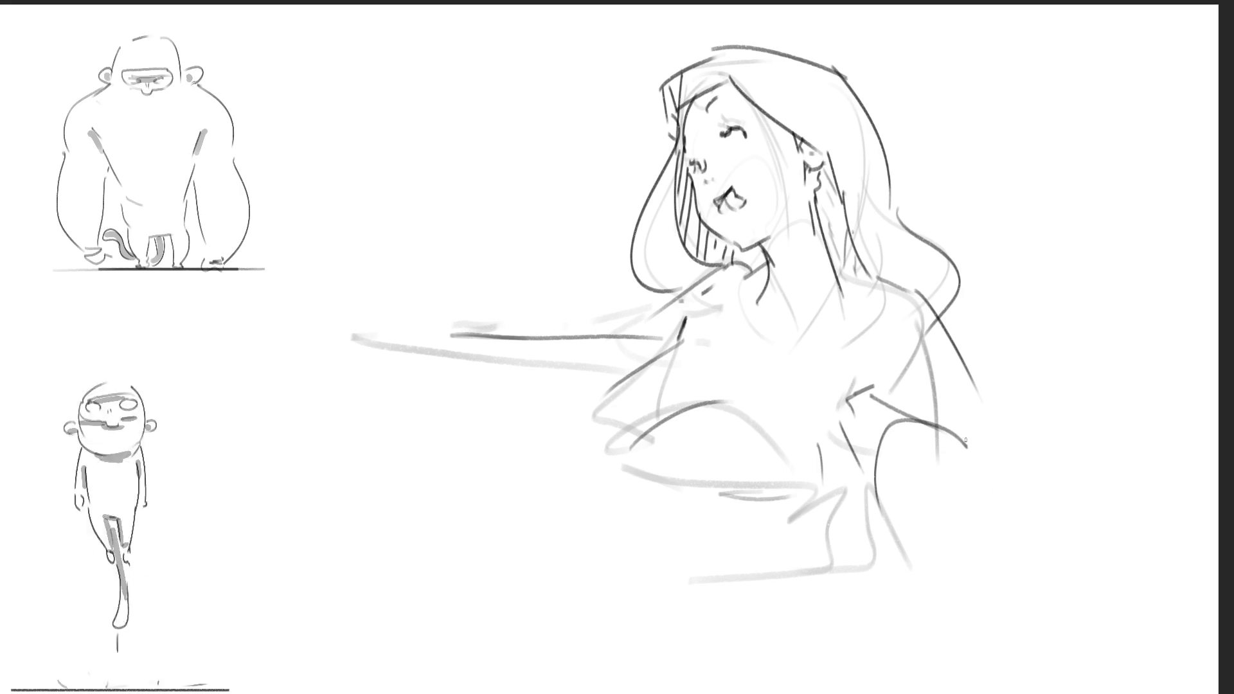
pyautogui.moveTo(964, 435); pyautogui.dragTo(1116, 601)
pyautogui.moveTo(886, 508); pyautogui.dragTo(946, 659)
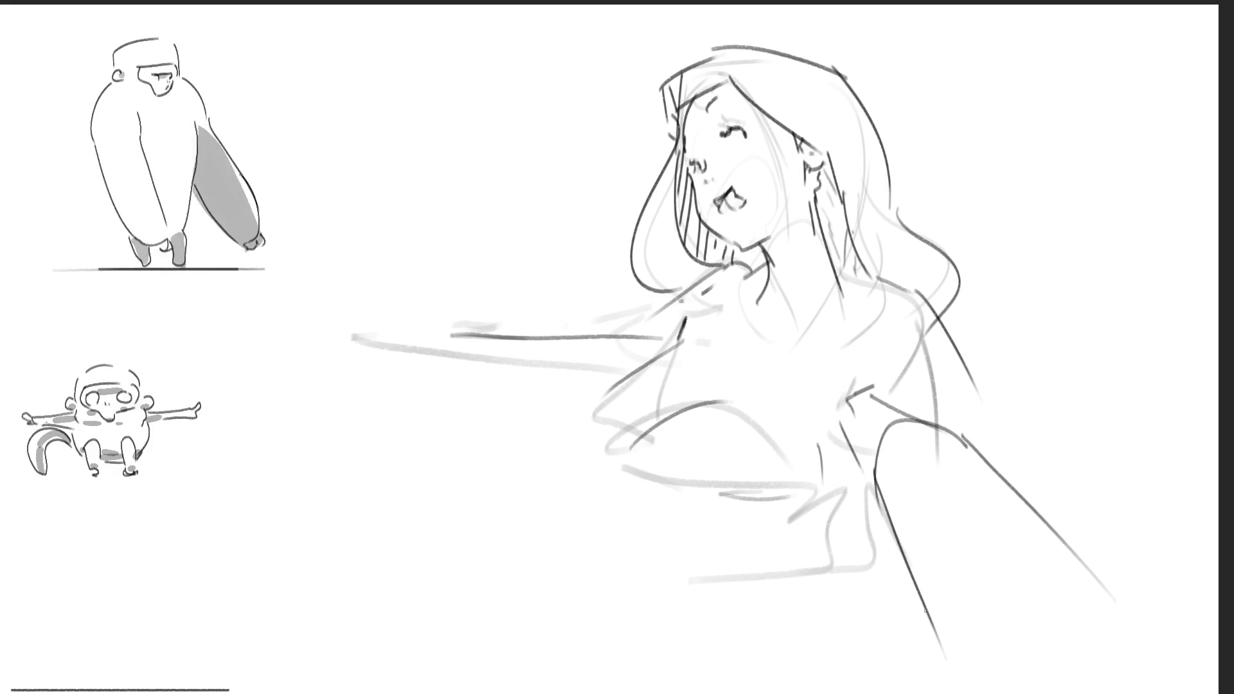
pyautogui.moveTo(893, 416); pyautogui.dragTo(876, 481)
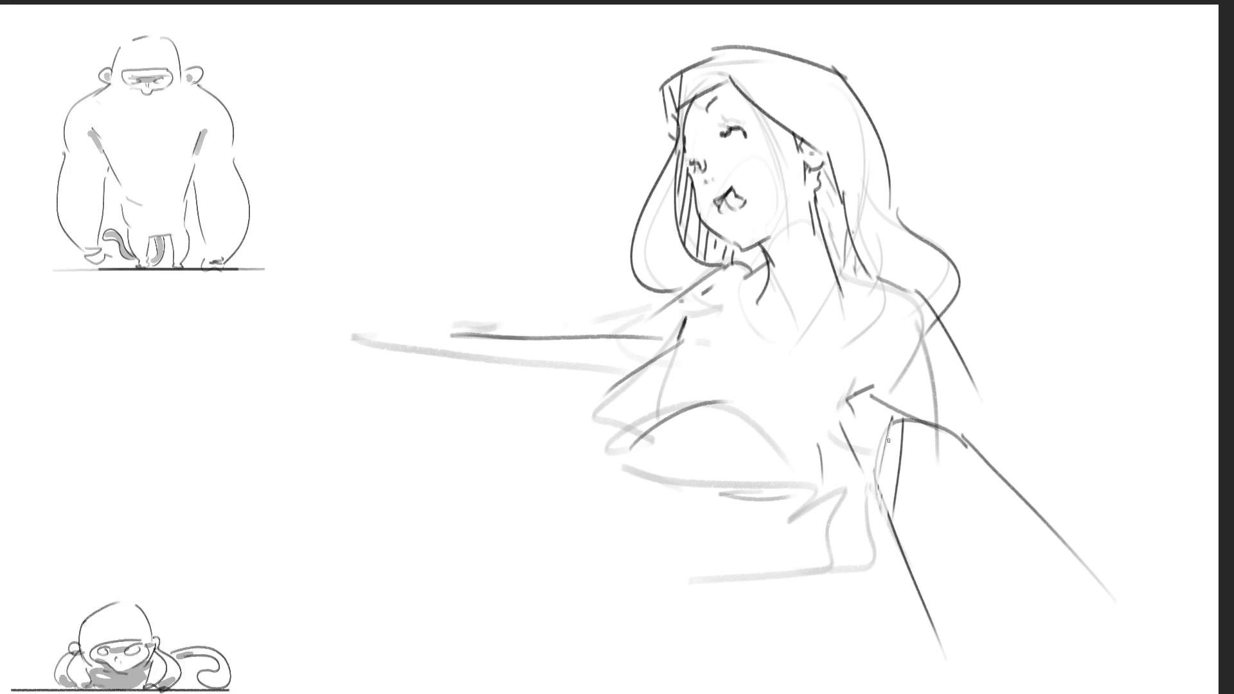
pyautogui.moveTo(890, 431); pyautogui.dragTo(875, 495)
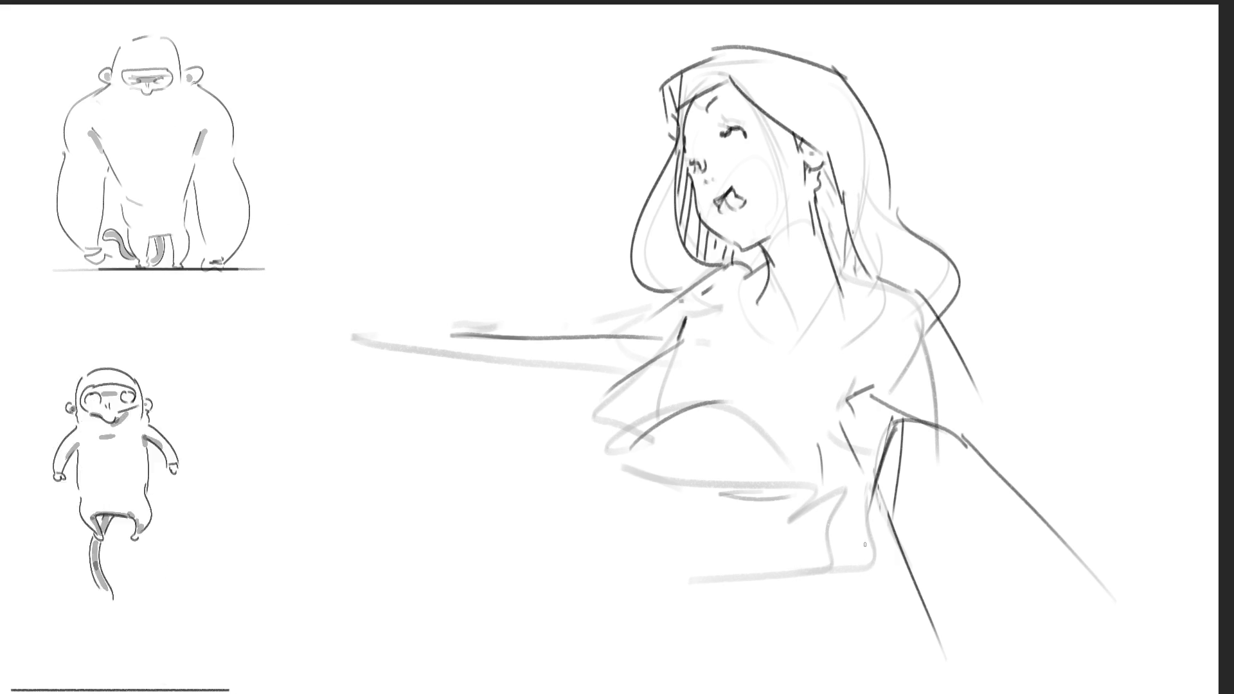
pyautogui.moveTo(643, 441)
pyautogui.mouseDown()
pyautogui.moveTo(714, 468)
pyautogui.moveTo(849, 487)
pyautogui.mouseUp()
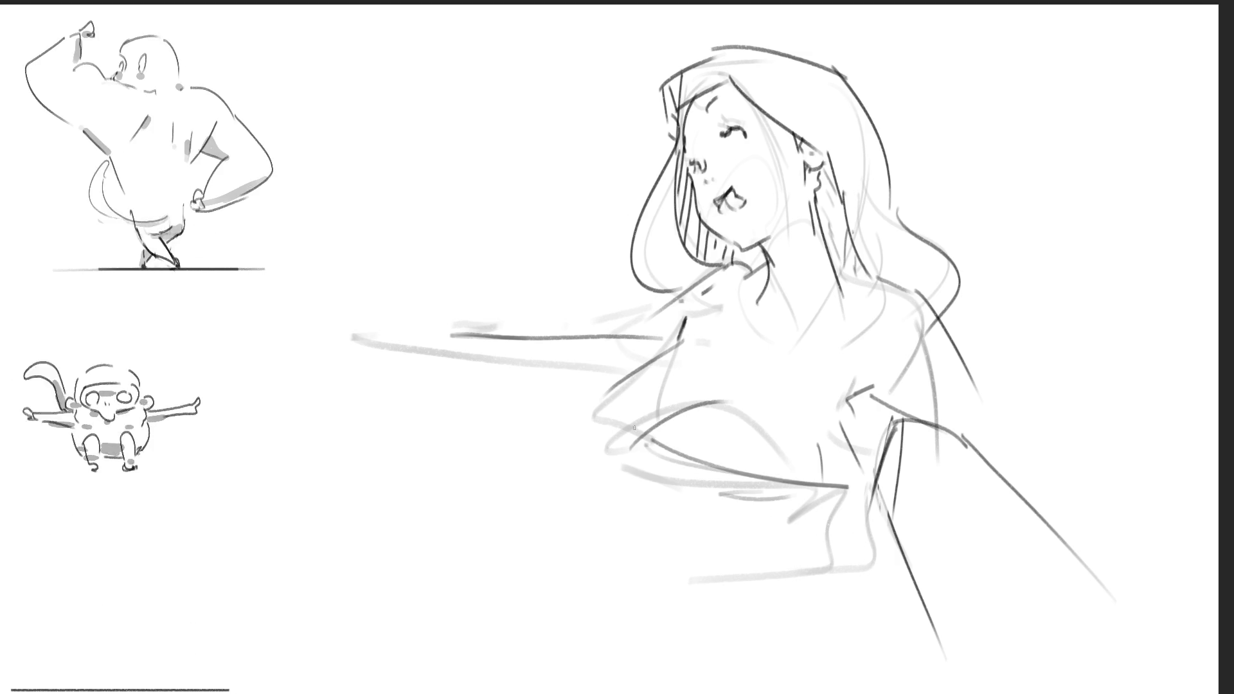
pyautogui.moveTo(592, 391); pyautogui.dragTo(649, 443)
pyautogui.moveTo(543, 389)
pyautogui.mouseDown()
pyautogui.moveTo(668, 476)
pyautogui.moveTo(828, 505)
pyautogui.mouseUp()
pyautogui.moveTo(441, 422); pyautogui.dragTo(836, 552)
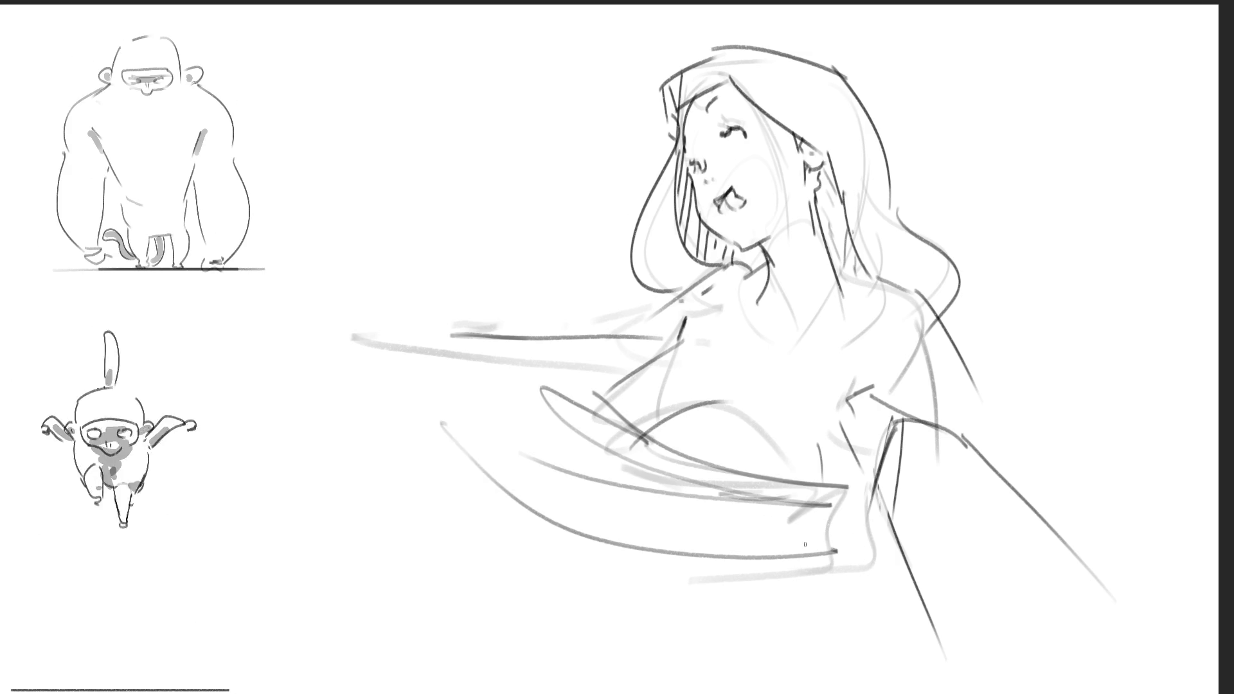
# Step: Sweep long curves across the lower torso and down the figure's left side
pyautogui.moveTo(427, 383); pyautogui.dragTo(832, 546)
pyautogui.moveTo(291, 353); pyautogui.dragTo(748, 630)
pyautogui.moveTo(273, 427); pyautogui.dragTo(617, 678)
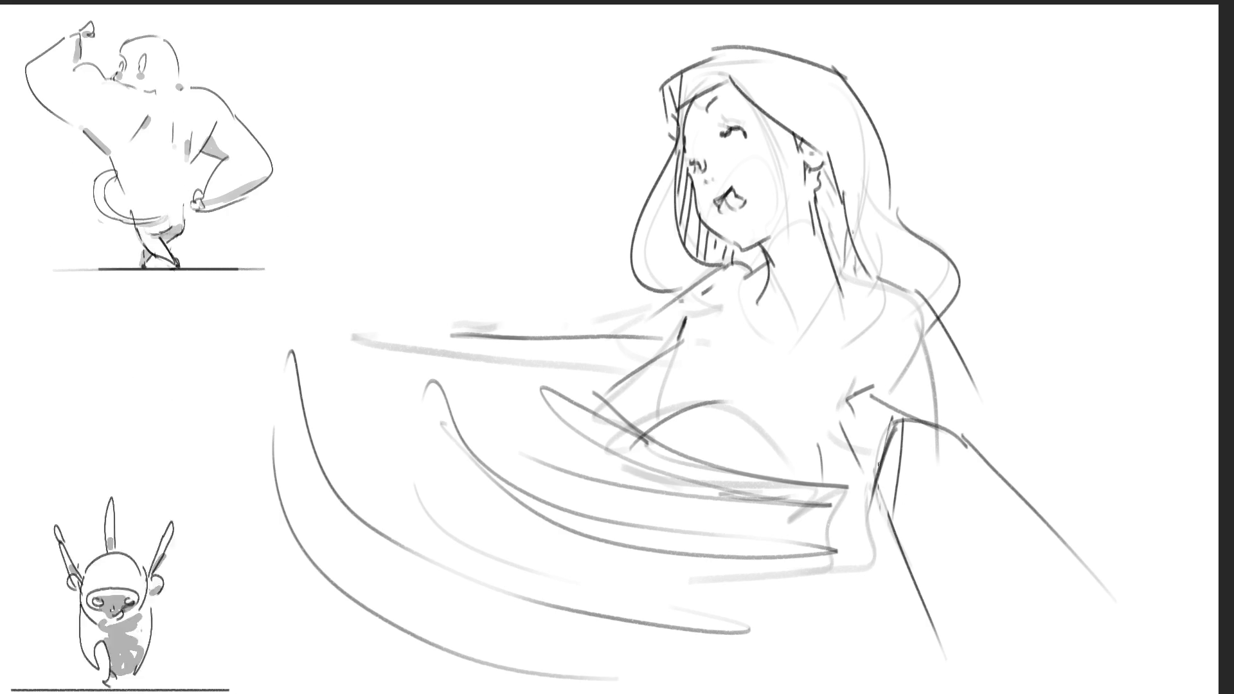
# Step: Draw the sleeved right arm with its cuff, hand and forearm lines
pyautogui.moveTo(871, 396); pyautogui.dragTo(980, 482)
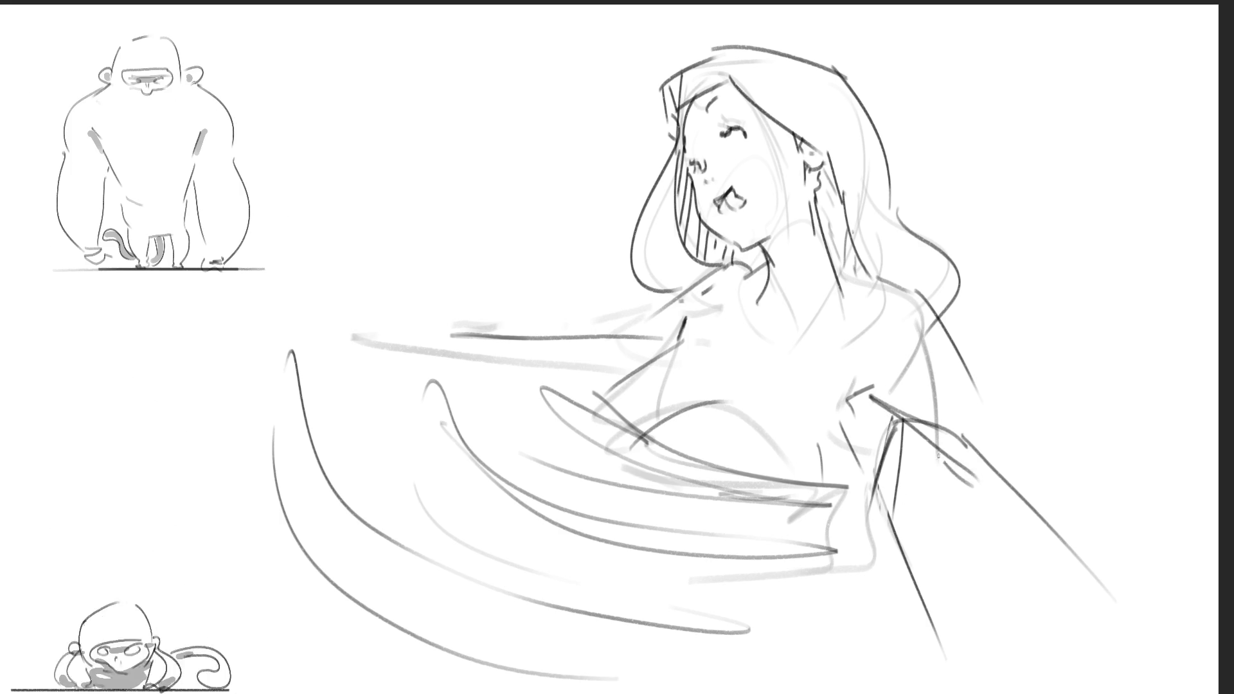
pyautogui.moveTo(974, 360); pyautogui.dragTo(1105, 518)
pyautogui.moveTo(1023, 496)
pyautogui.mouseDown()
pyautogui.moveTo(1090, 479)
pyautogui.moveTo(1139, 613)
pyautogui.moveTo(1137, 642)
pyautogui.mouseUp()
pyautogui.moveTo(1079, 607)
pyautogui.mouseDown()
pyautogui.moveTo(1043, 659)
pyautogui.moveTo(1154, 669)
pyautogui.moveTo(998, 528)
pyautogui.mouseUp()
pyautogui.moveTo(932, 453); pyautogui.dragTo(1070, 643)
pyautogui.moveTo(893, 476); pyautogui.dragTo(1031, 686)
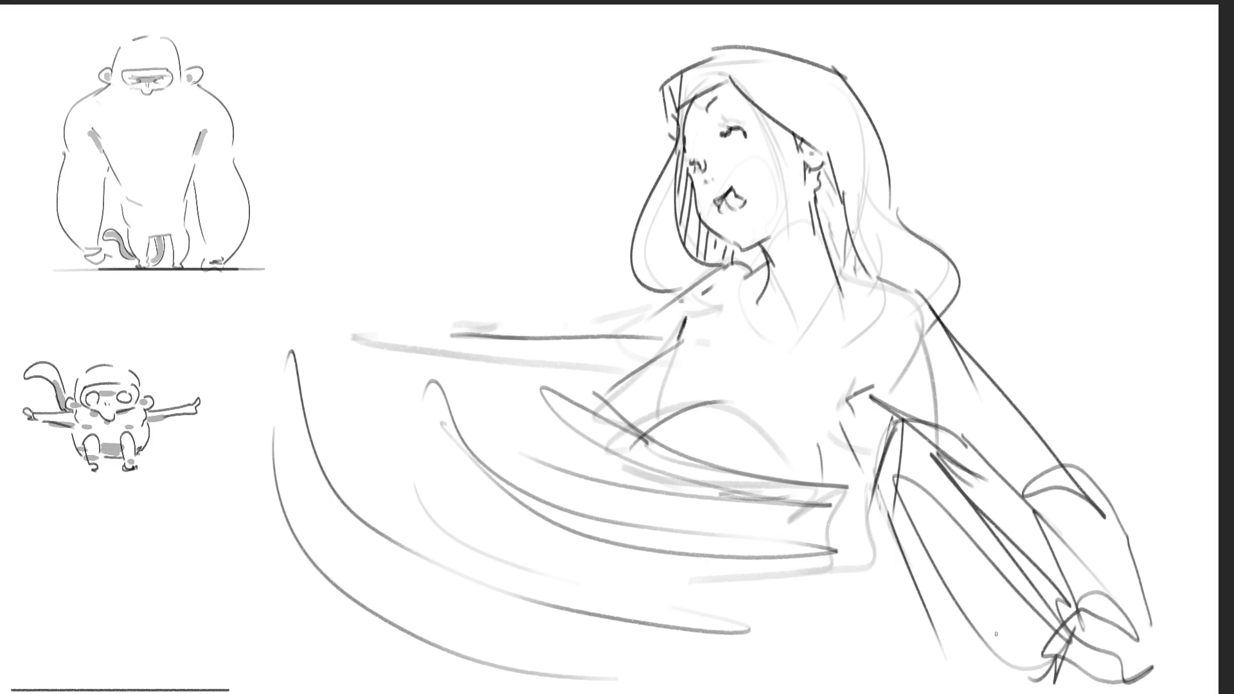
# Step: Refine the left hand and sleeve, and loop a curve around the chest and hips
pyautogui.moveTo(424, 328)
pyautogui.mouseDown()
pyautogui.moveTo(330, 324)
pyautogui.moveTo(411, 463)
pyautogui.mouseUp()
pyautogui.moveTo(475, 360); pyautogui.dragTo(559, 372)
pyautogui.moveTo(672, 344)
pyautogui.mouseDown()
pyautogui.moveTo(607, 434)
pyautogui.moveTo(784, 608)
pyautogui.moveTo(900, 517)
pyautogui.mouseUp()
pyautogui.moveTo(697, 623); pyautogui.dragTo(874, 671)
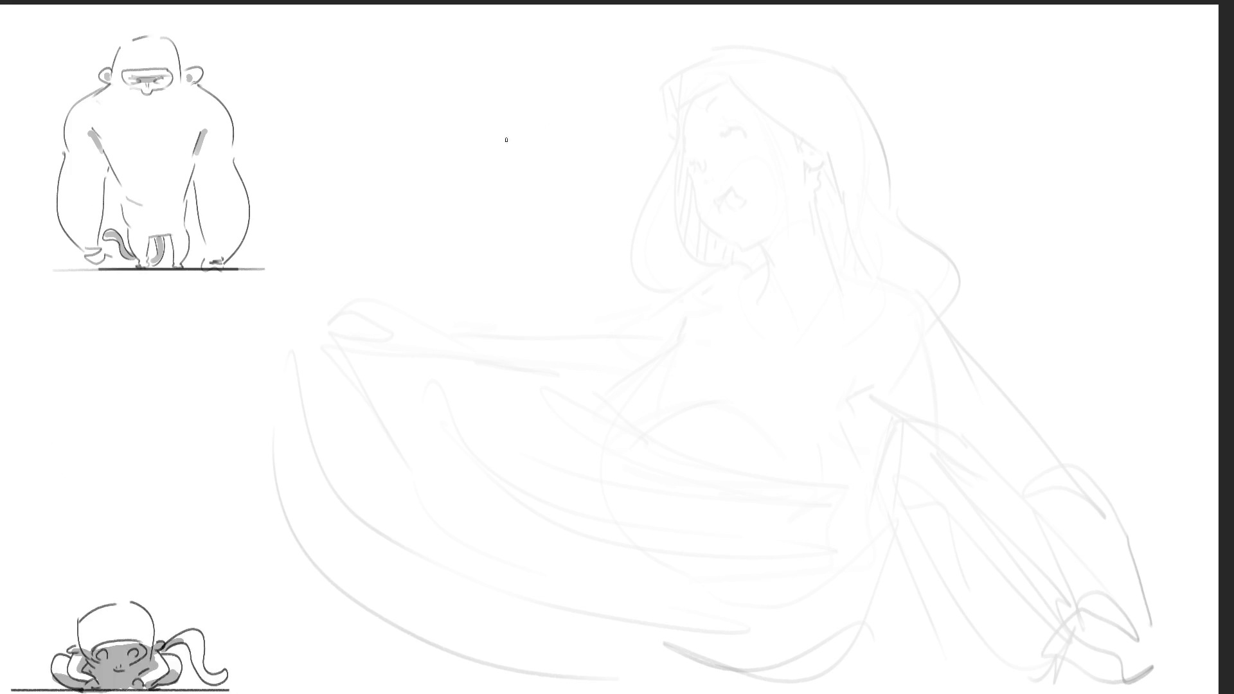
# Step: Rough in an oval head with glasses, filling in the pupils and a mark below the eye
pyautogui.moveTo(508, 110); pyautogui.dragTo(464, 150)
pyautogui.moveTo(554, 110); pyautogui.dragTo(560, 129)
pyautogui.moveTo(561, 174); pyautogui.dragTo(556, 209)
pyautogui.moveTo(485, 222)
pyautogui.mouseDown()
pyautogui.moveTo(524, 239)
pyautogui.moveTo(549, 230)
pyautogui.mouseUp()
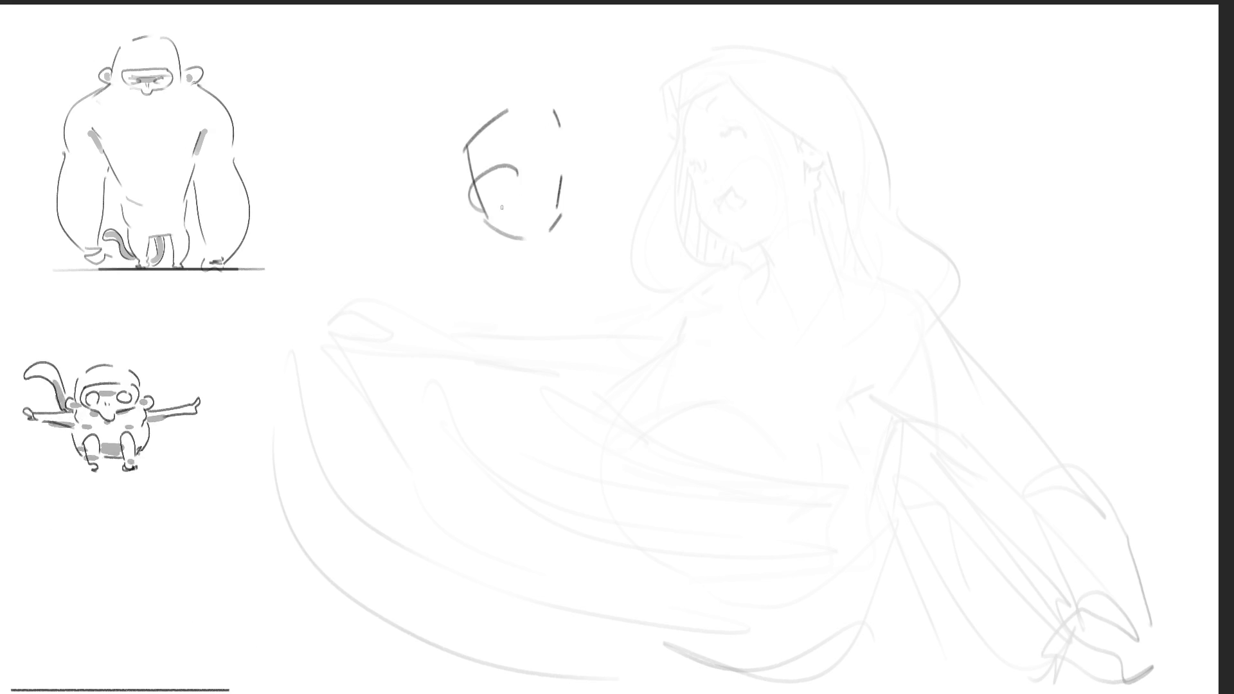
pyautogui.moveTo(525, 179)
pyautogui.mouseDown()
pyautogui.moveTo(577, 178)
pyautogui.moveTo(569, 140)
pyautogui.mouseUp()
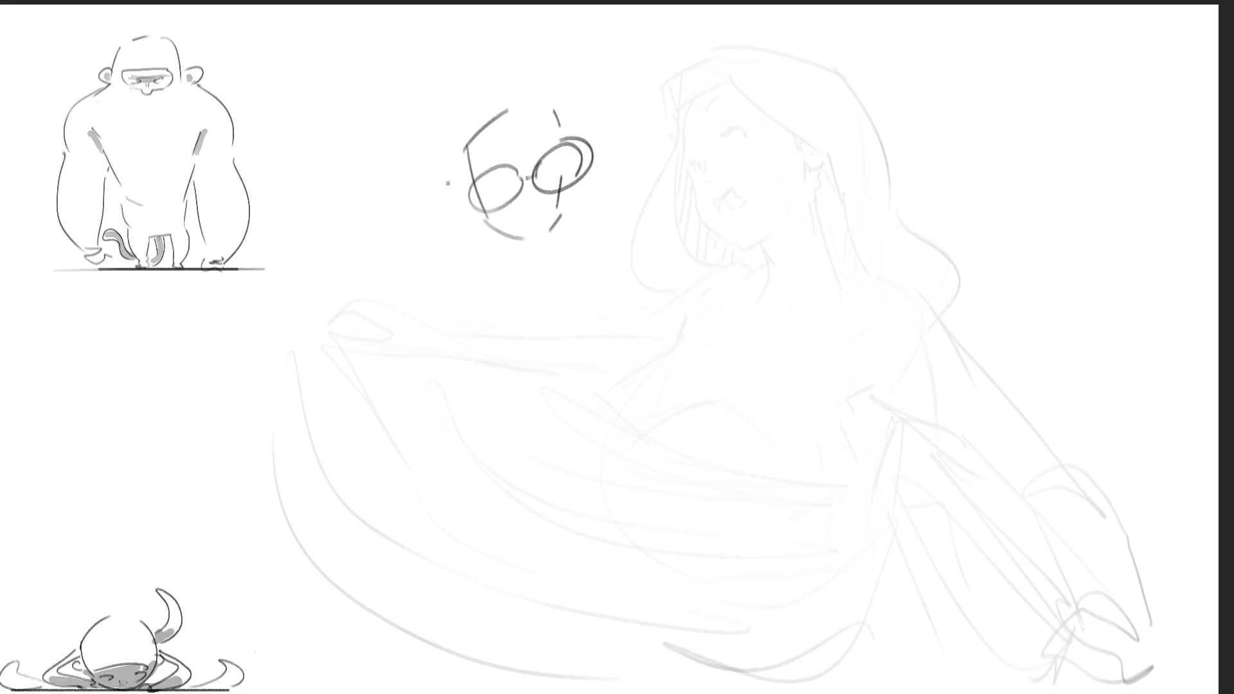
pyautogui.moveTo(493, 189)
pyautogui.mouseDown()
pyautogui.moveTo(551, 165)
pyautogui.moveTo(535, 205)
pyautogui.moveTo(545, 218)
pyautogui.mouseUp()
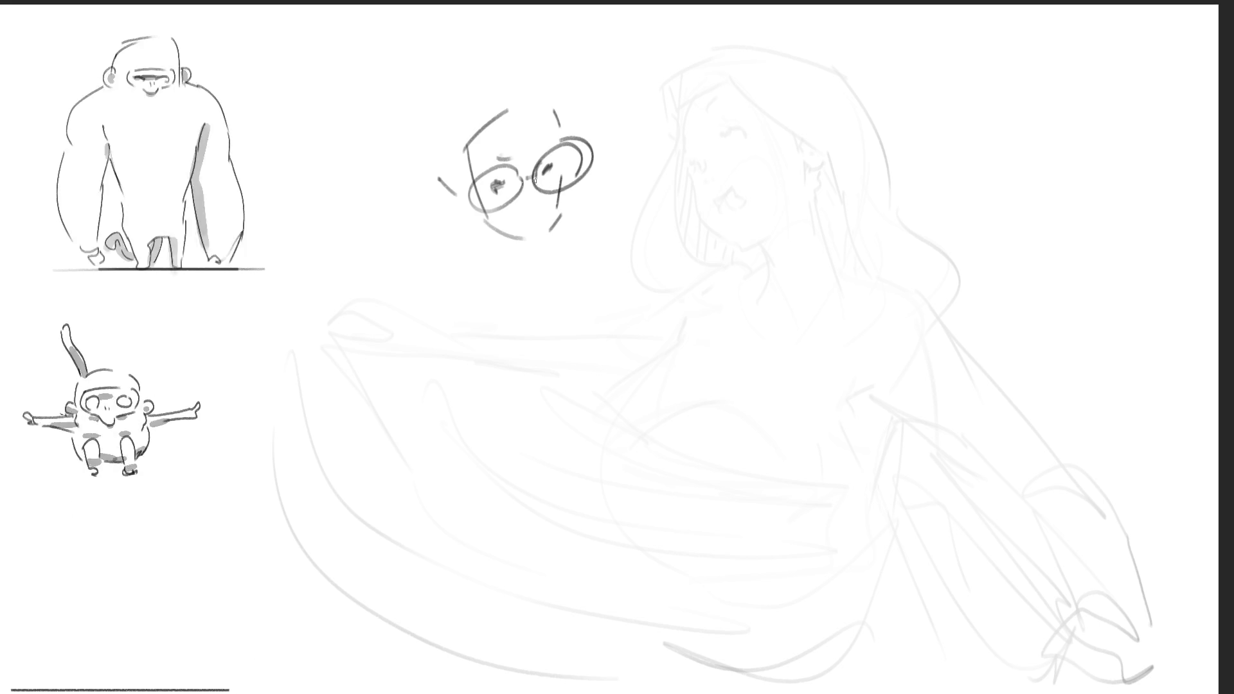
pyautogui.moveTo(527, 204); pyautogui.dragTo(535, 203)
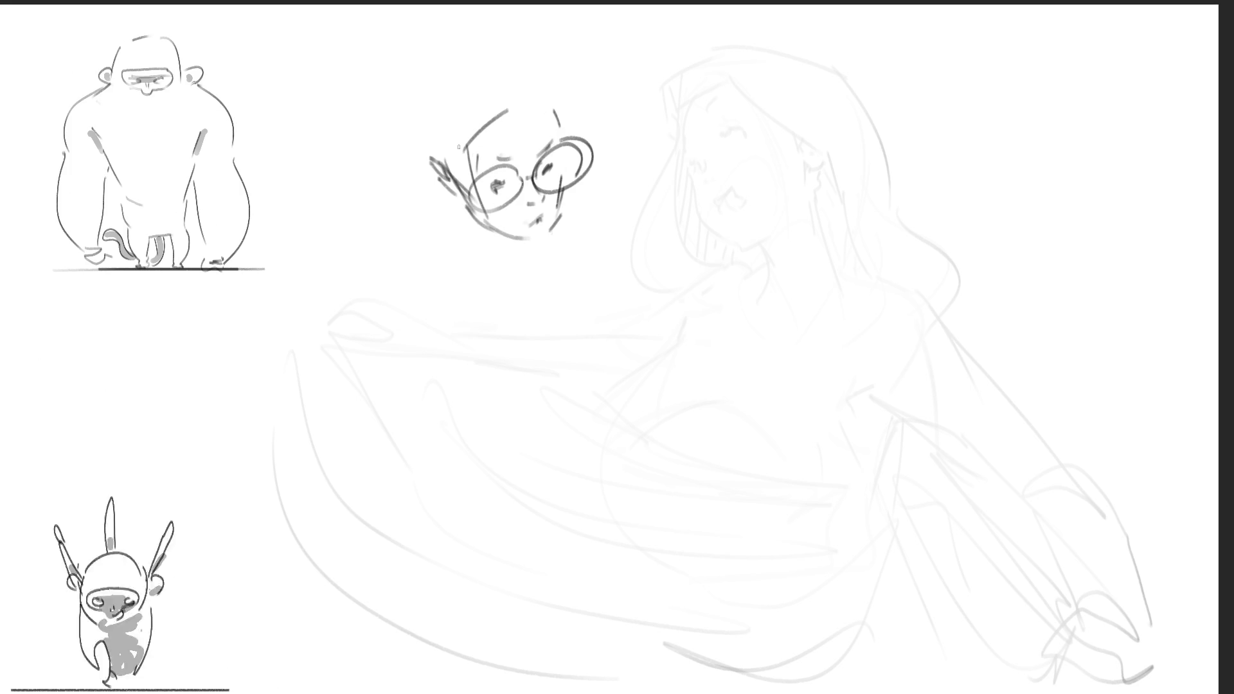
# Step: Darken the head outline and hair curve, and refine the jaw and cheek down to the chin
pyautogui.moveTo(450, 180)
pyautogui.mouseDown()
pyautogui.moveTo(510, 97)
pyautogui.moveTo(540, 108)
pyautogui.mouseUp()
pyautogui.moveTo(460, 59)
pyautogui.mouseDown()
pyautogui.moveTo(566, 108)
pyautogui.moveTo(565, 137)
pyautogui.mouseUp()
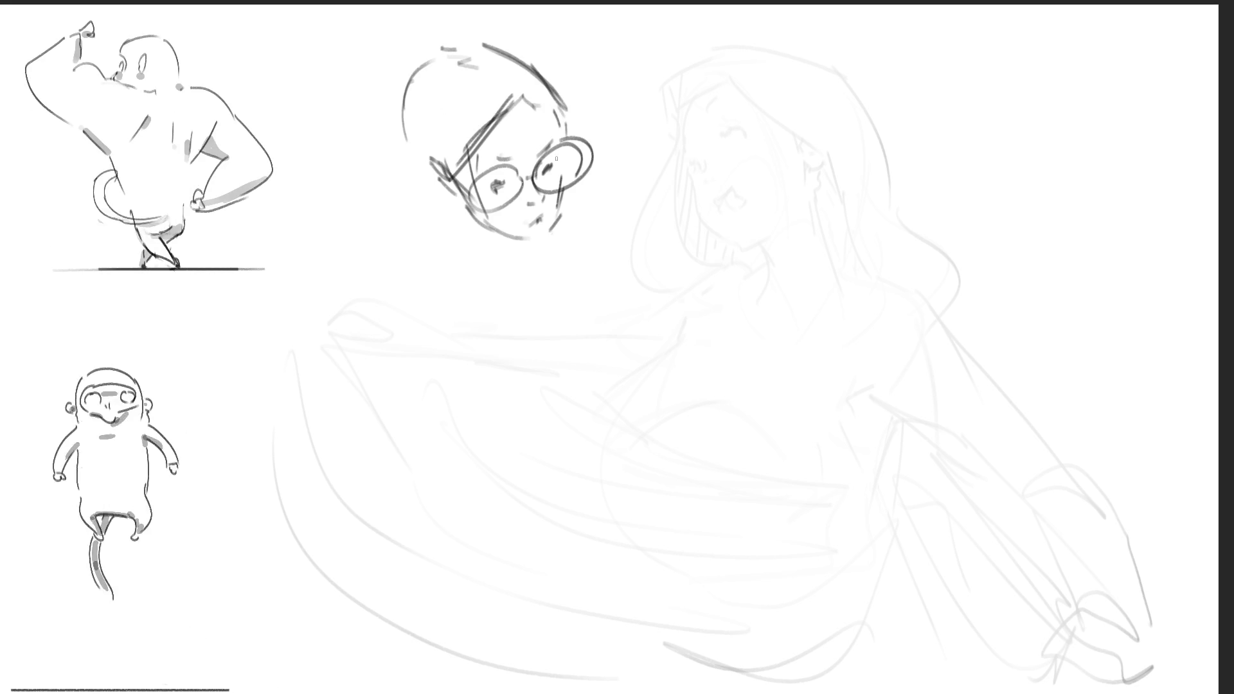
pyautogui.moveTo(411, 104); pyautogui.dragTo(410, 127)
pyautogui.moveTo(400, 93)
pyautogui.mouseDown()
pyautogui.moveTo(399, 125)
pyautogui.moveTo(450, 225)
pyautogui.mouseUp()
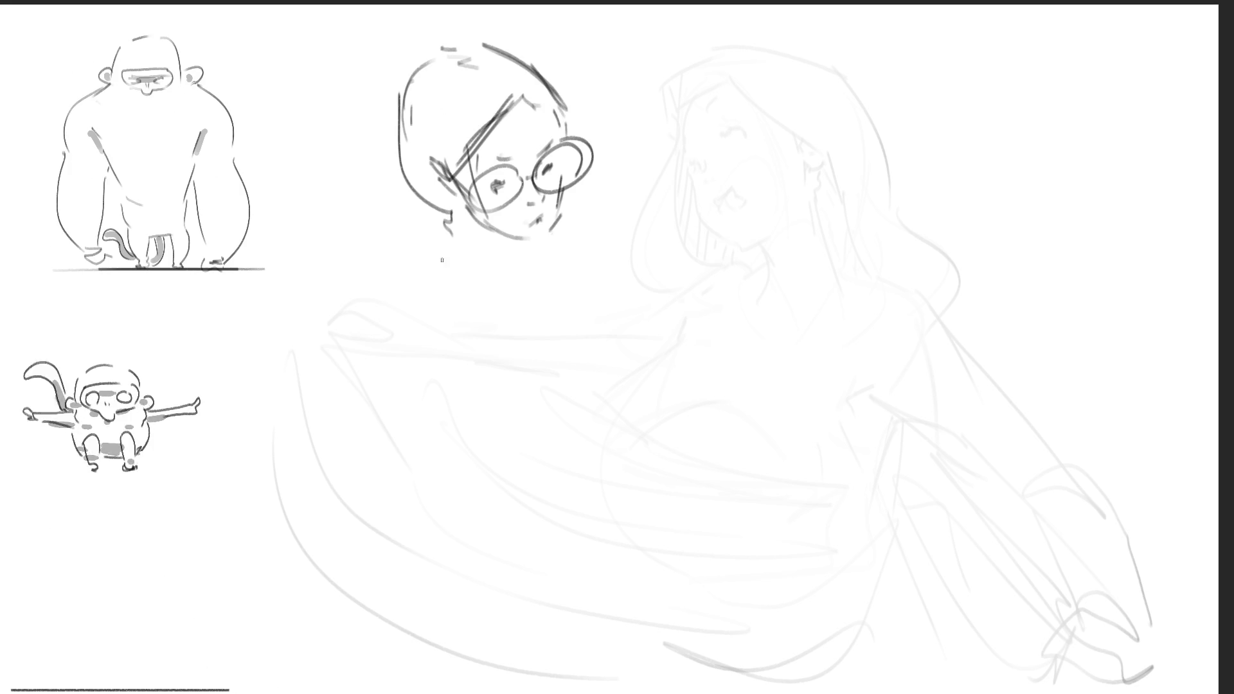
pyautogui.moveTo(393, 161)
pyautogui.mouseDown()
pyautogui.moveTo(410, 219)
pyautogui.moveTo(450, 235)
pyautogui.mouseUp()
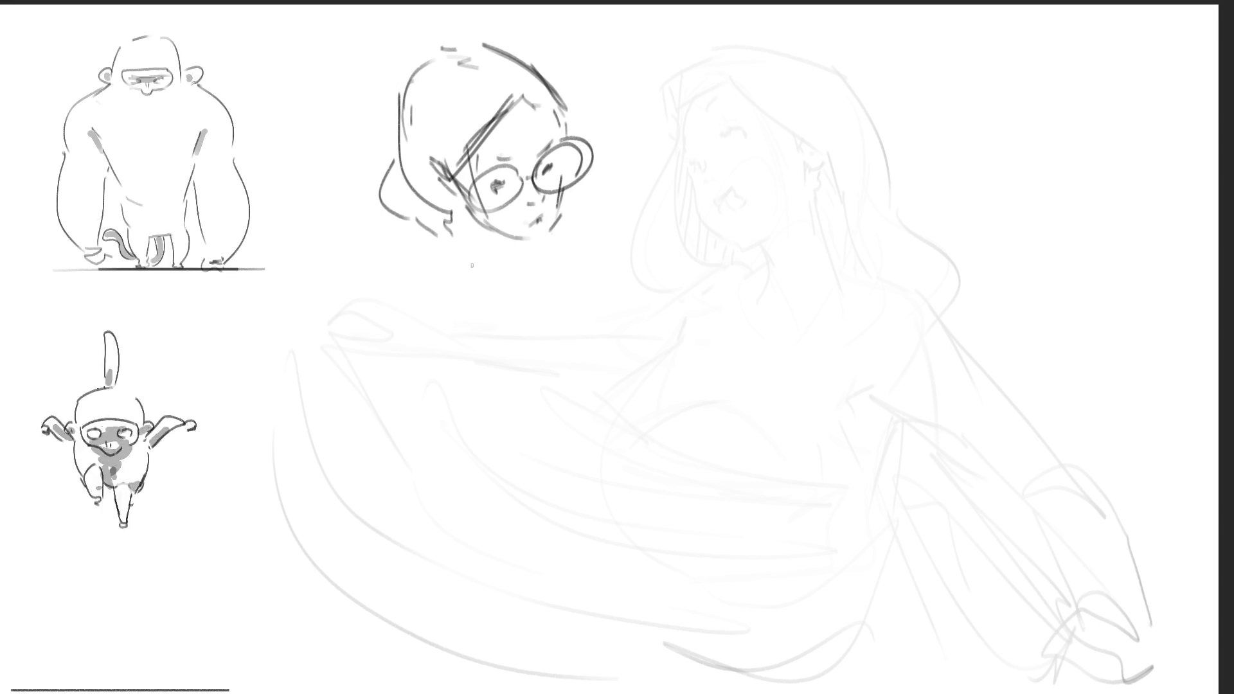
pyautogui.moveTo(566, 192)
pyautogui.mouseDown()
pyautogui.moveTo(546, 232)
pyautogui.moveTo(463, 209)
pyautogui.mouseUp()
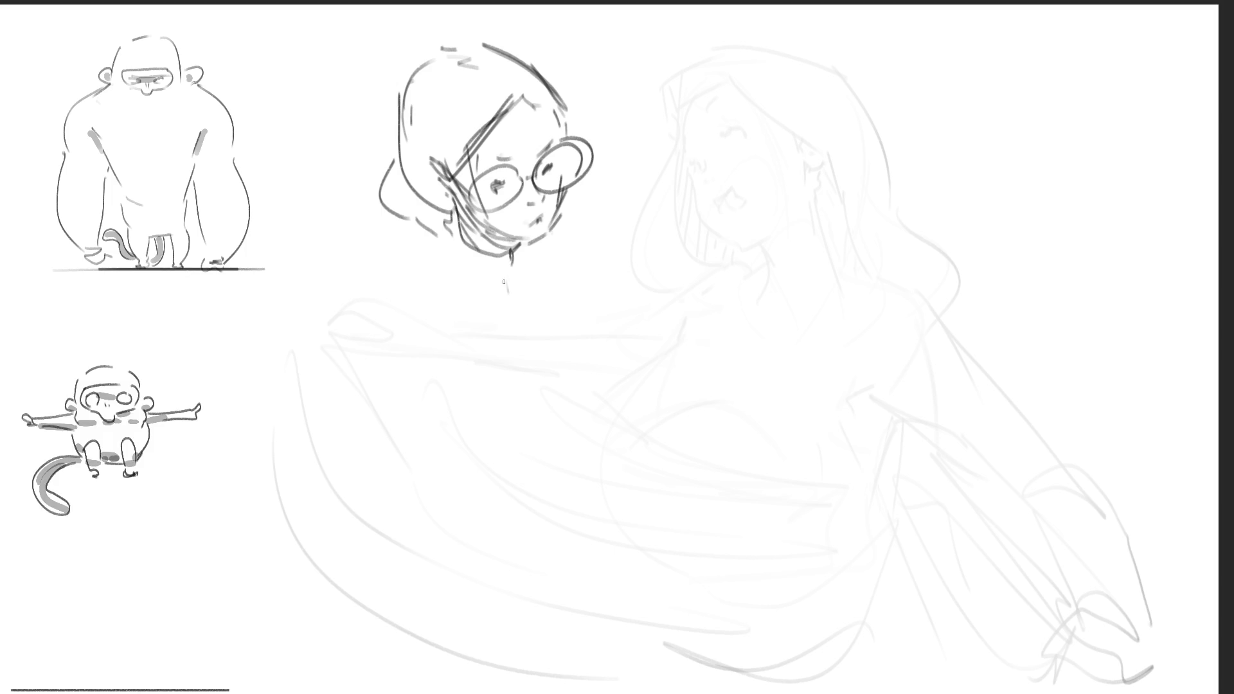
# Step: Sketch the glasses girl's neck and collar line, and begin a new head outline at top right
pyautogui.moveTo(485, 284); pyautogui.dragTo(501, 279)
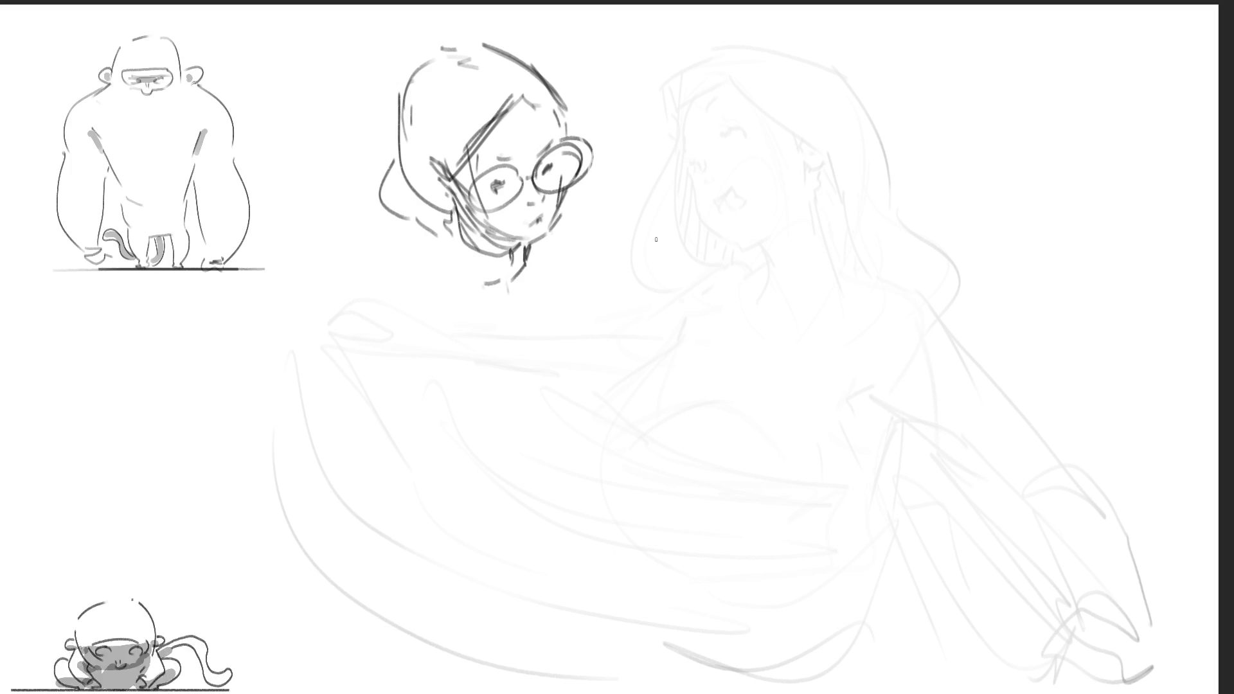
pyautogui.moveTo(551, 245)
pyautogui.mouseDown()
pyautogui.moveTo(443, 383)
pyautogui.moveTo(386, 337)
pyautogui.moveTo(559, 417)
pyautogui.mouseUp()
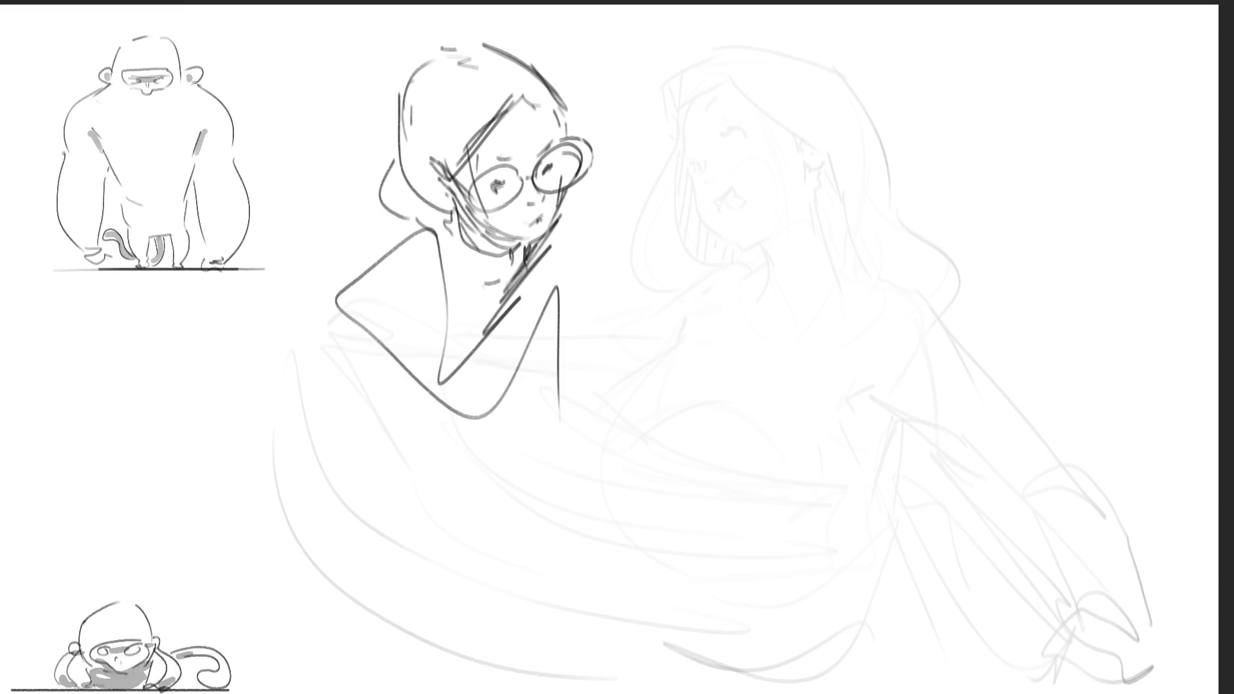
pyautogui.moveTo(964, 86)
pyautogui.mouseDown()
pyautogui.moveTo(975, 180)
pyautogui.moveTo(1035, 56)
pyautogui.moveTo(1098, 140)
pyautogui.mouseUp()
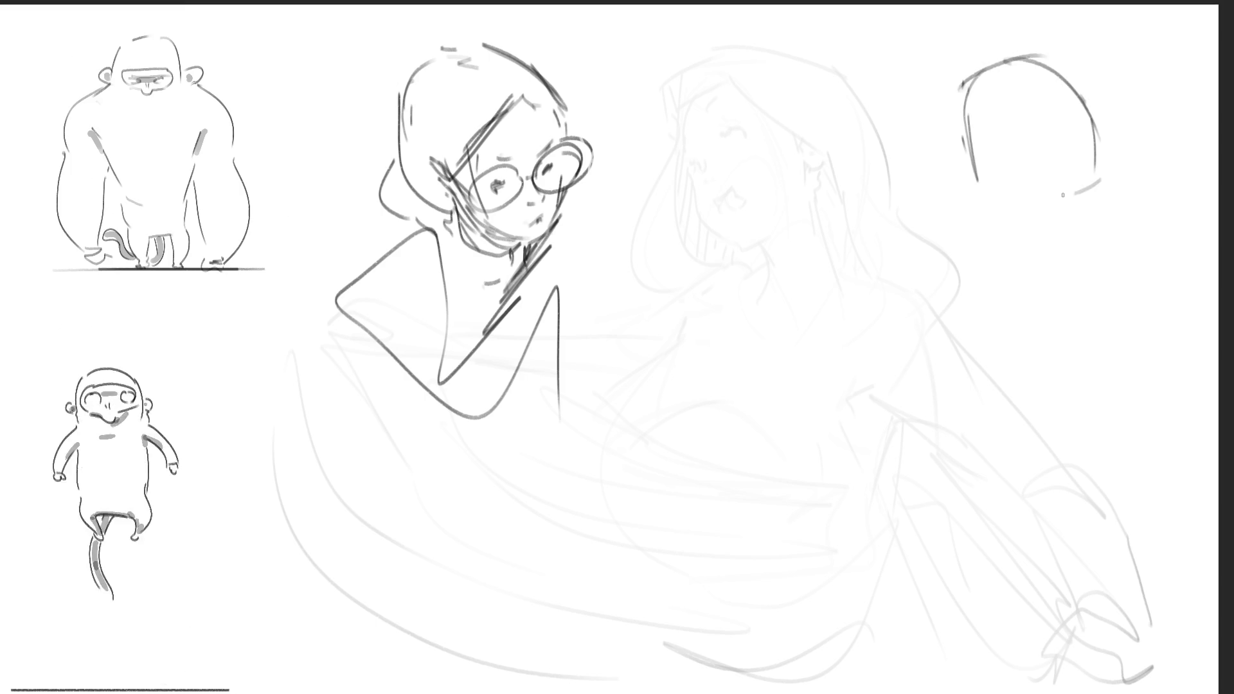
# Step: Sketch zigzag eye and facial marks in the new head and shape the face's left edge
pyautogui.moveTo(1020, 161); pyautogui.dragTo(1086, 177)
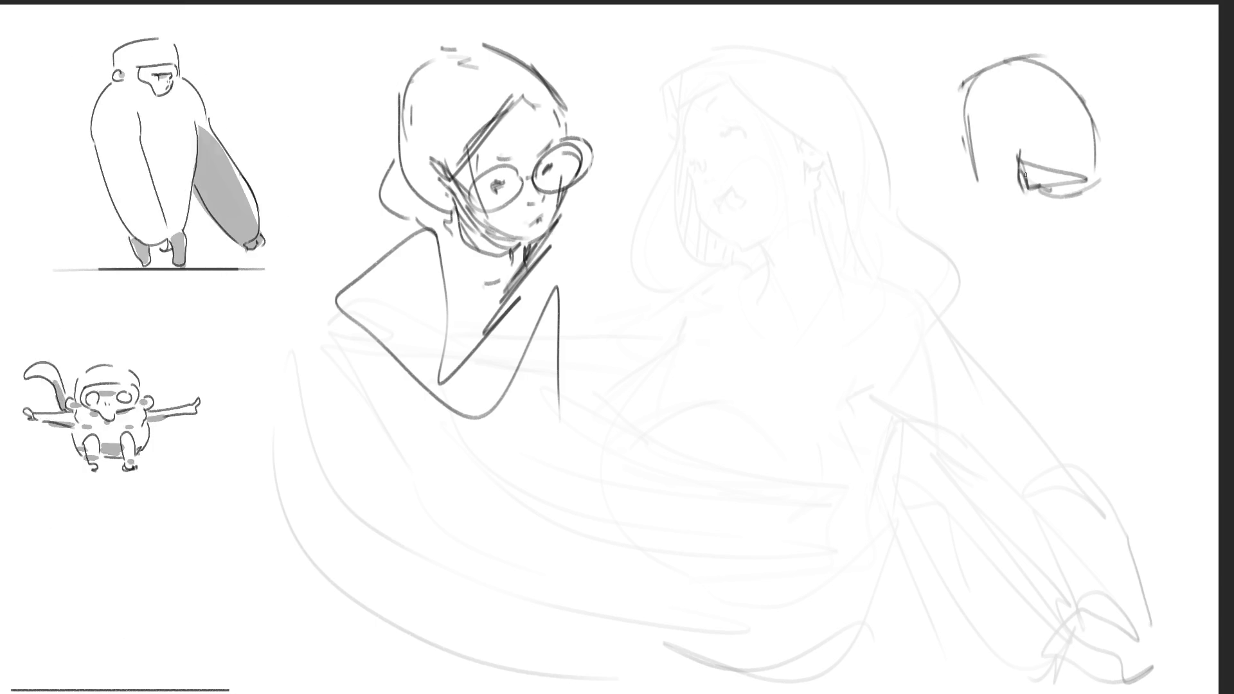
pyautogui.moveTo(1016, 162)
pyautogui.mouseDown()
pyautogui.moveTo(1032, 176)
pyautogui.moveTo(1069, 175)
pyautogui.mouseUp()
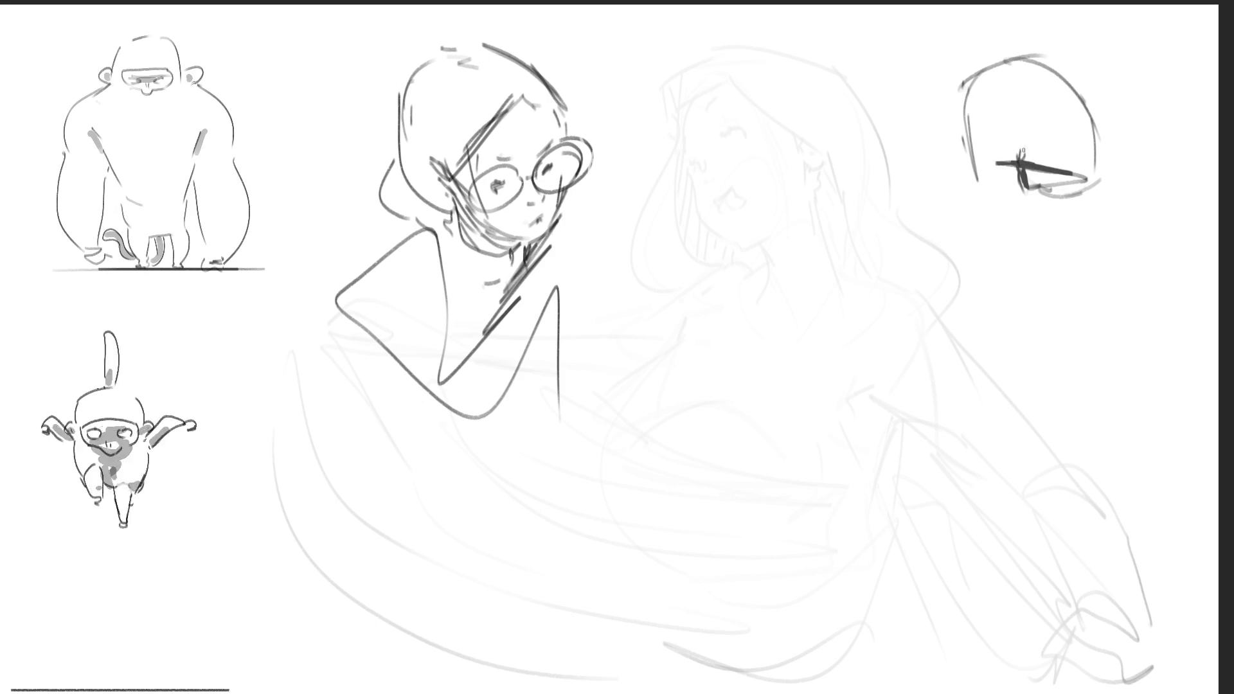
pyautogui.moveTo(1023, 94)
pyautogui.mouseDown()
pyautogui.moveTo(990, 108)
pyautogui.moveTo(1028, 211)
pyautogui.moveTo(1080, 165)
pyautogui.mouseUp()
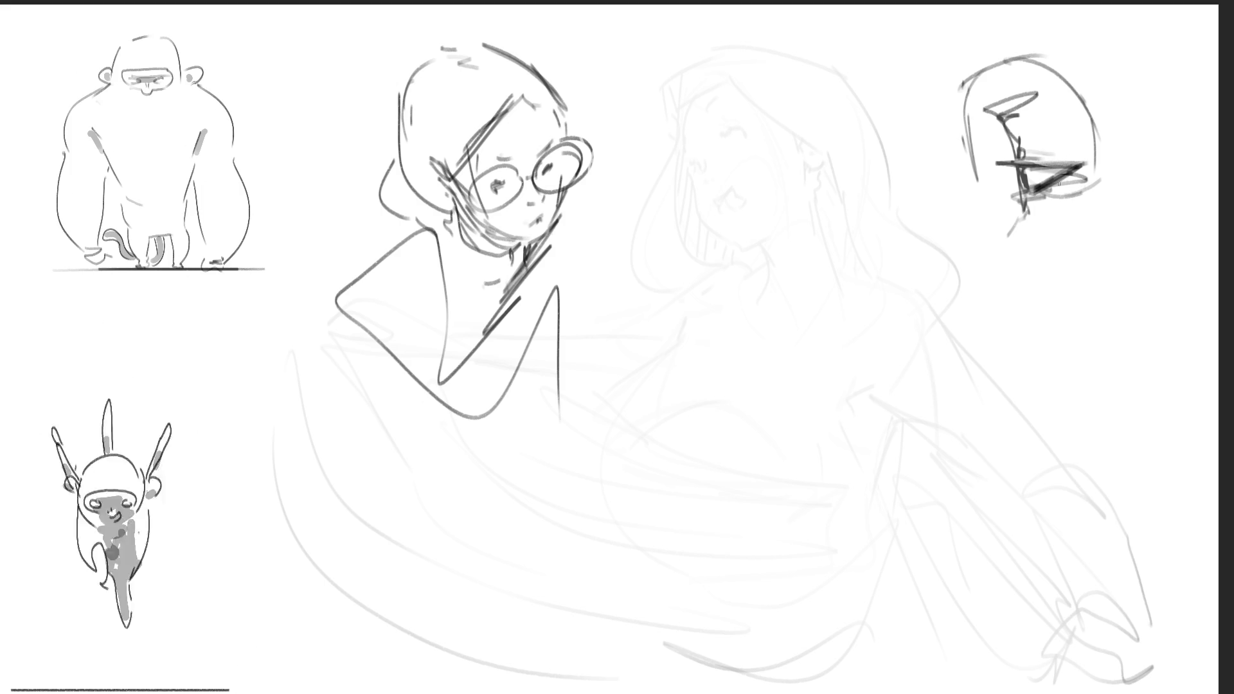
pyautogui.moveTo(1014, 196); pyautogui.dragTo(1036, 191)
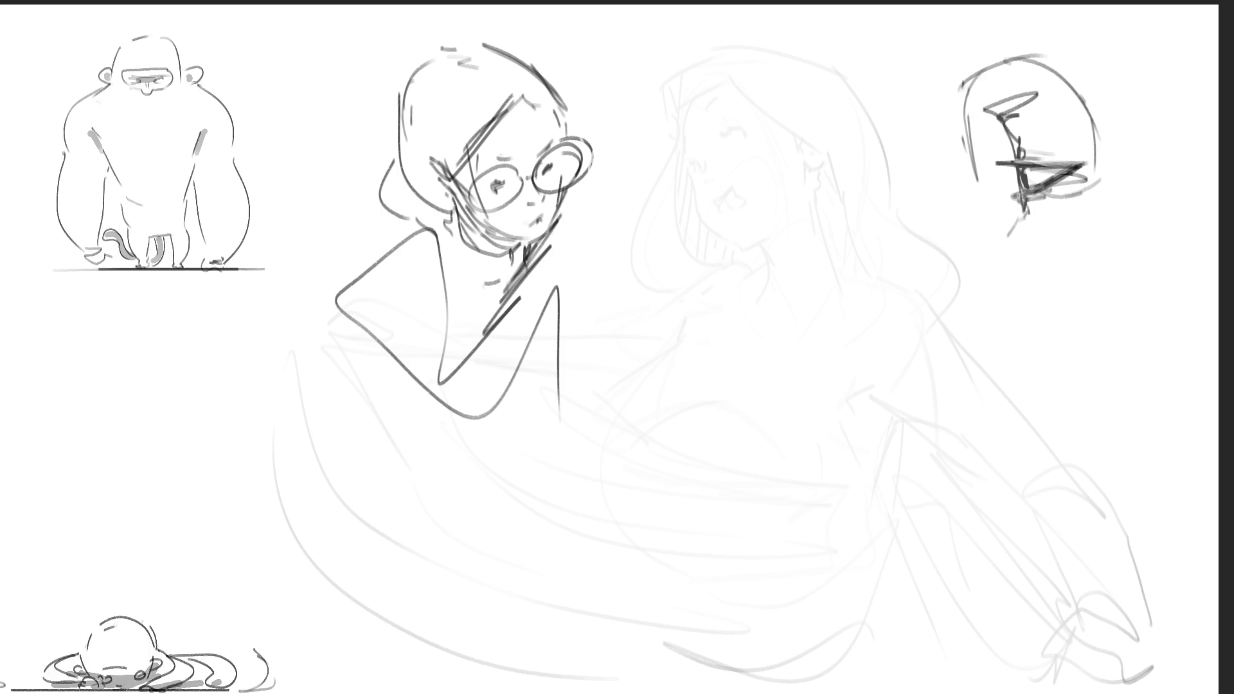
pyautogui.moveTo(1024, 95); pyautogui.dragTo(993, 121)
pyautogui.moveTo(1004, 126); pyautogui.dragTo(978, 137)
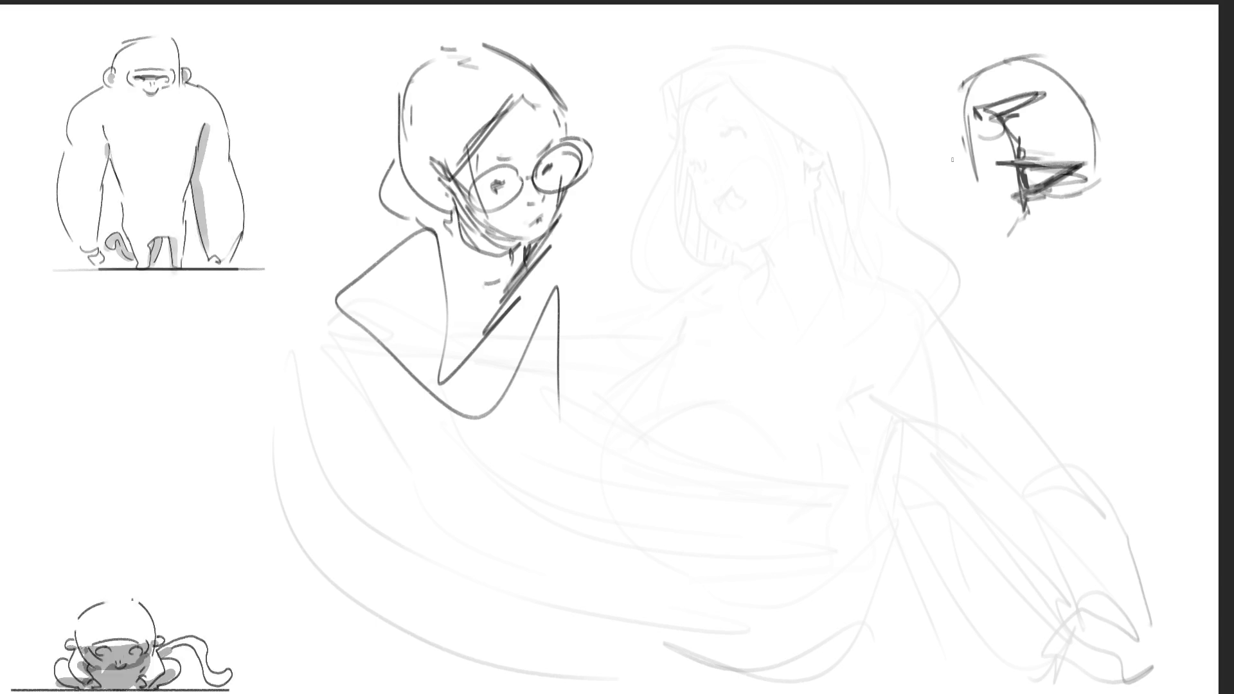
pyautogui.moveTo(951, 90); pyautogui.dragTo(972, 189)
pyautogui.moveTo(966, 135)
pyautogui.mouseDown()
pyautogui.moveTo(970, 228)
pyautogui.moveTo(903, 288)
pyautogui.mouseUp()
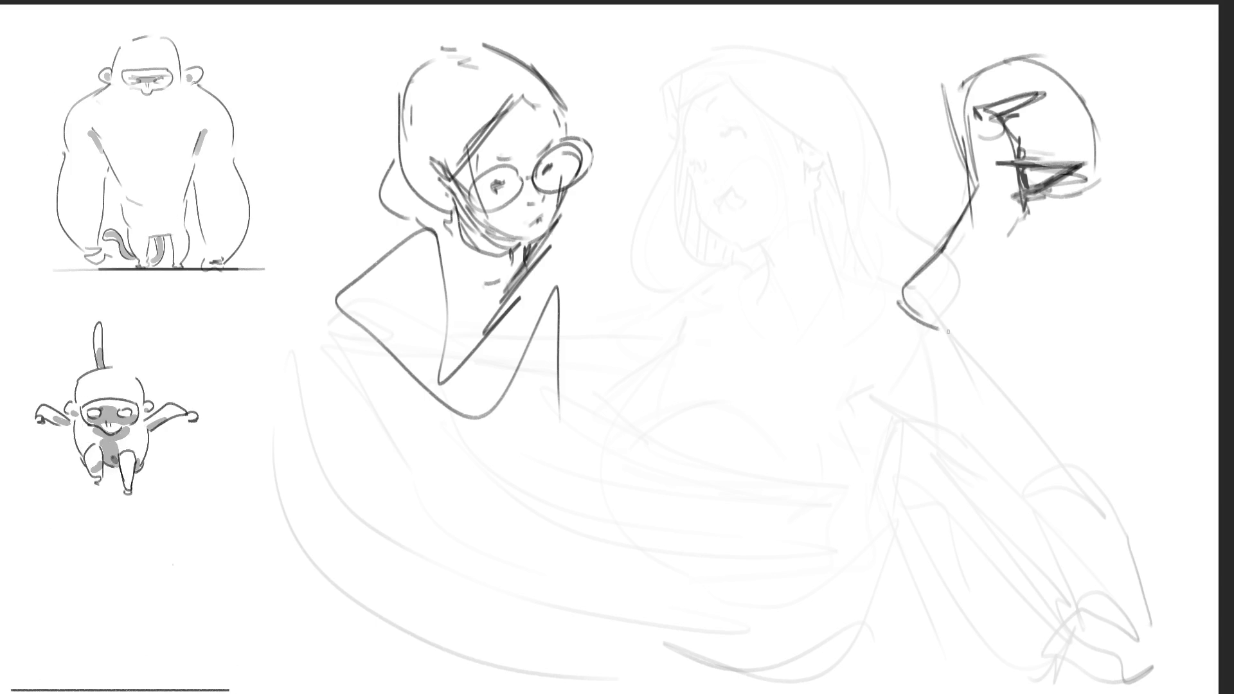
# Step: Draw the profile's nose, the neck, and the collar lines beneath it
pyautogui.moveTo(926, 314); pyautogui.dragTo(962, 314)
pyautogui.moveTo(943, 254); pyautogui.dragTo(968, 289)
pyautogui.moveTo(985, 246)
pyautogui.mouseDown()
pyautogui.moveTo(991, 213)
pyautogui.moveTo(972, 280)
pyautogui.mouseUp()
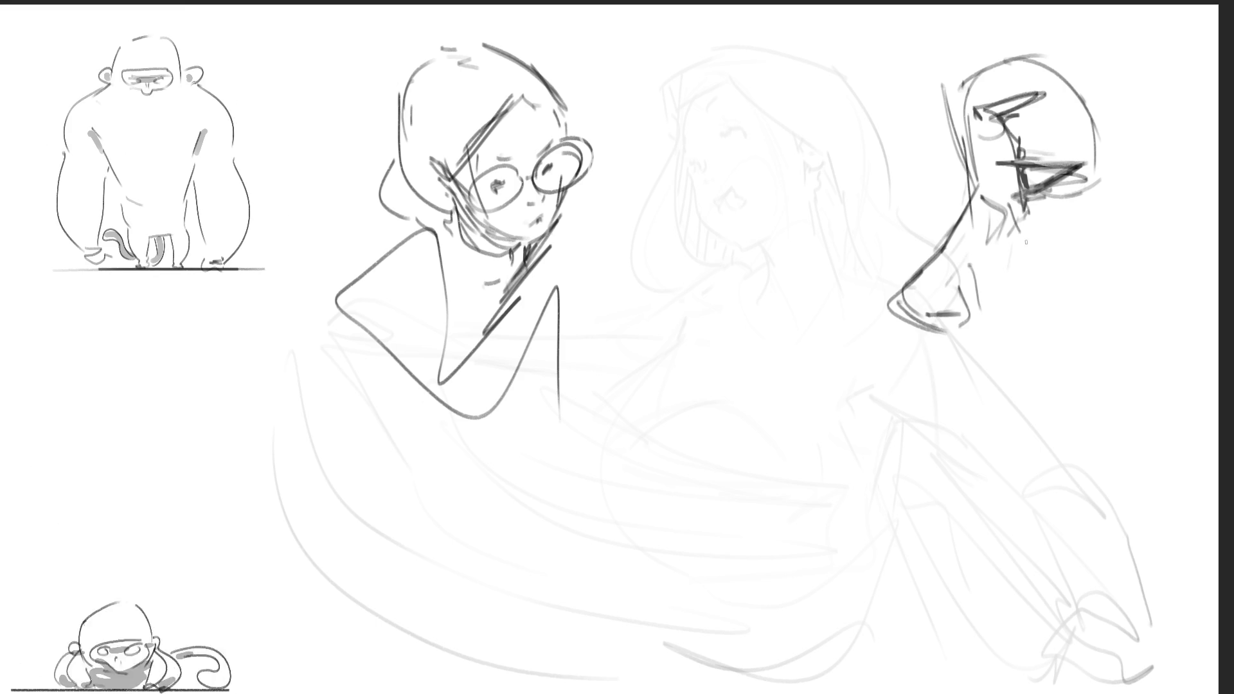
pyautogui.moveTo(1028, 260)
pyautogui.mouseDown()
pyautogui.moveTo(1115, 196)
pyautogui.moveTo(996, 356)
pyautogui.moveTo(1155, 206)
pyautogui.mouseUp()
pyautogui.moveTo(1028, 379); pyautogui.dragTo(1150, 289)
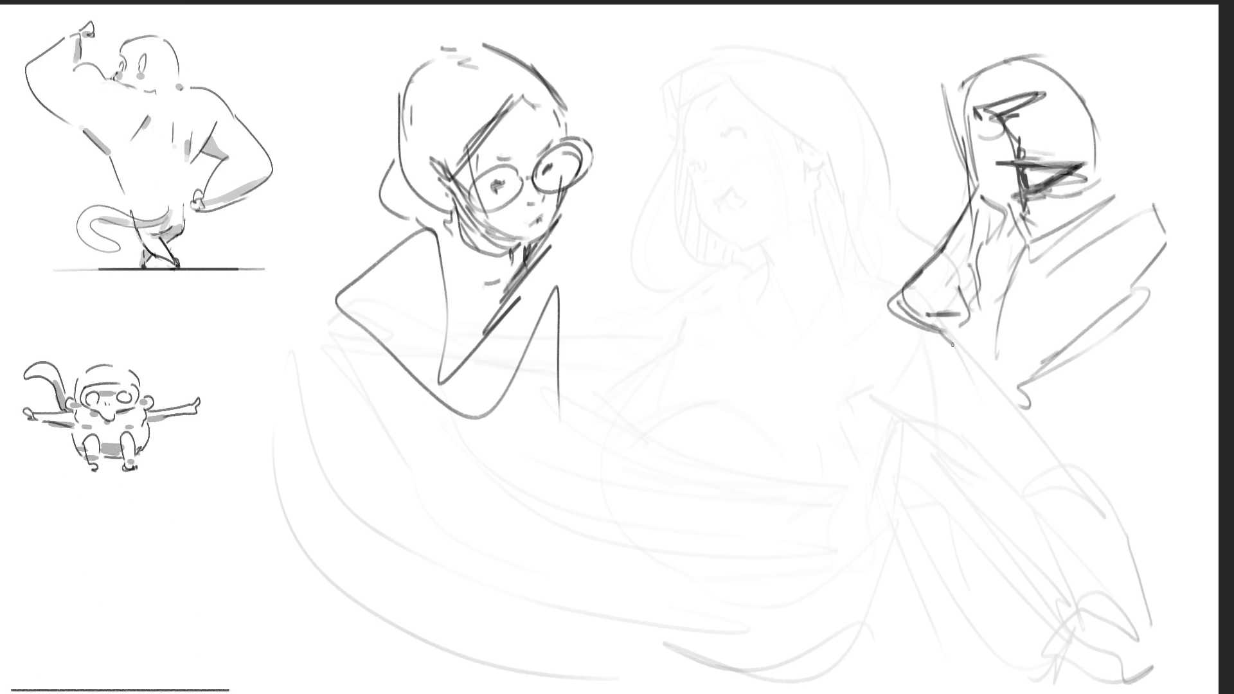
# Step: Add the upper and lower lips, chin and jaw-to-neck lines, and sharpen the nose tip
pyautogui.moveTo(952, 345); pyautogui.dragTo(947, 369)
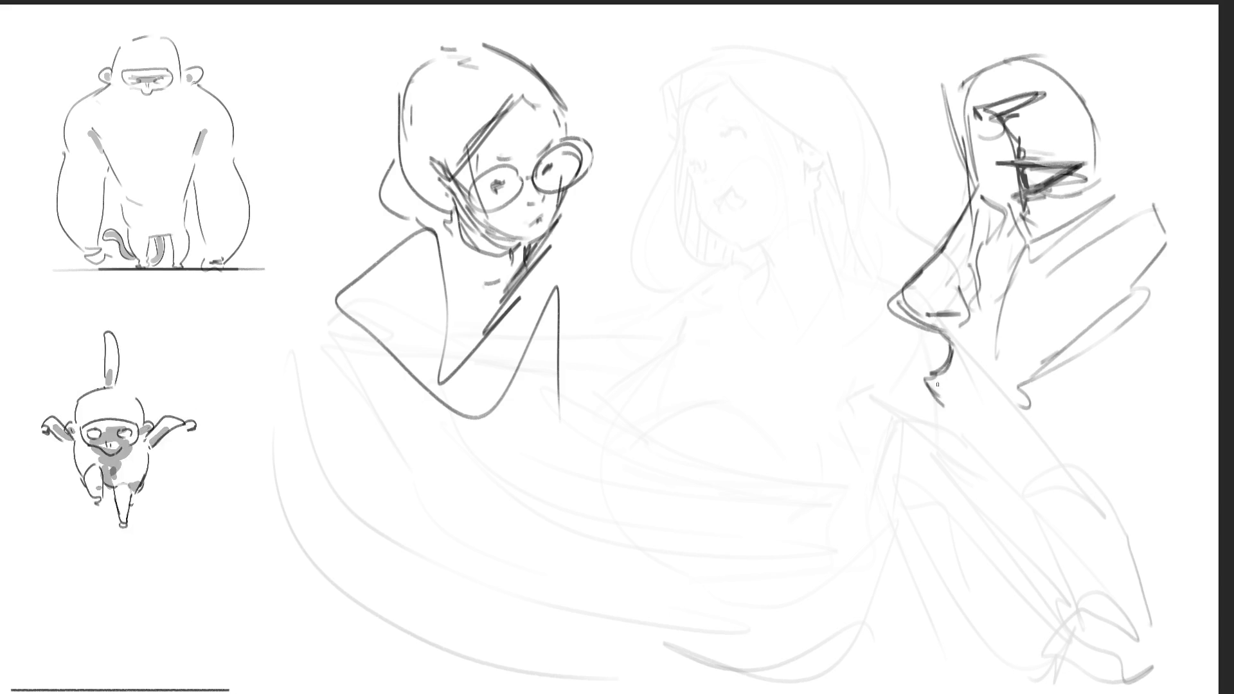
pyautogui.moveTo(967, 404); pyautogui.dragTo(943, 413)
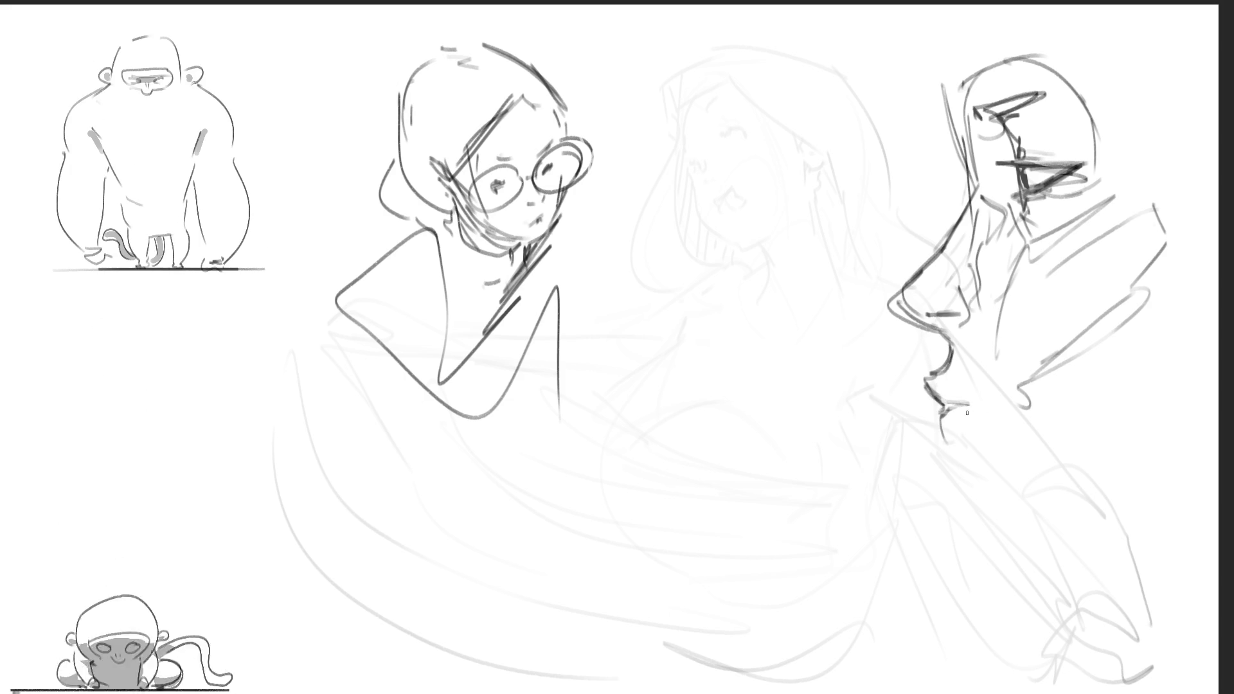
pyautogui.moveTo(950, 405)
pyautogui.mouseDown()
pyautogui.moveTo(1005, 415)
pyautogui.moveTo(956, 434)
pyautogui.moveTo(950, 458)
pyautogui.mouseUp()
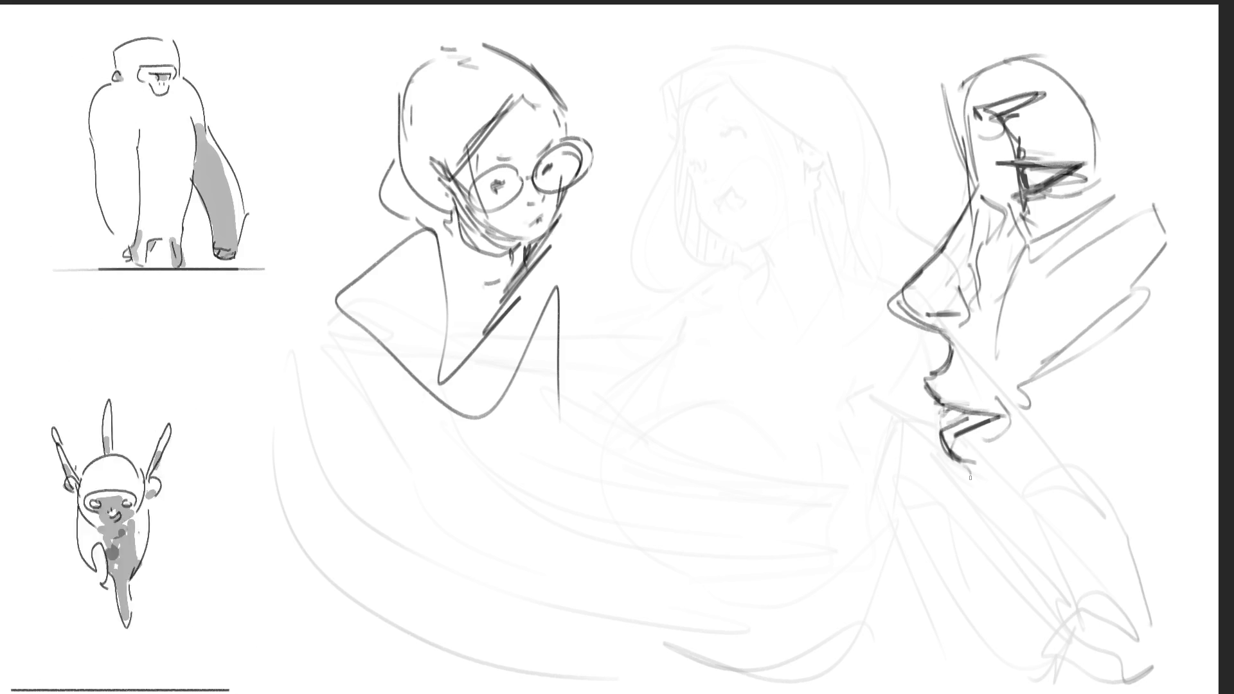
pyautogui.moveTo(963, 461); pyautogui.dragTo(969, 496)
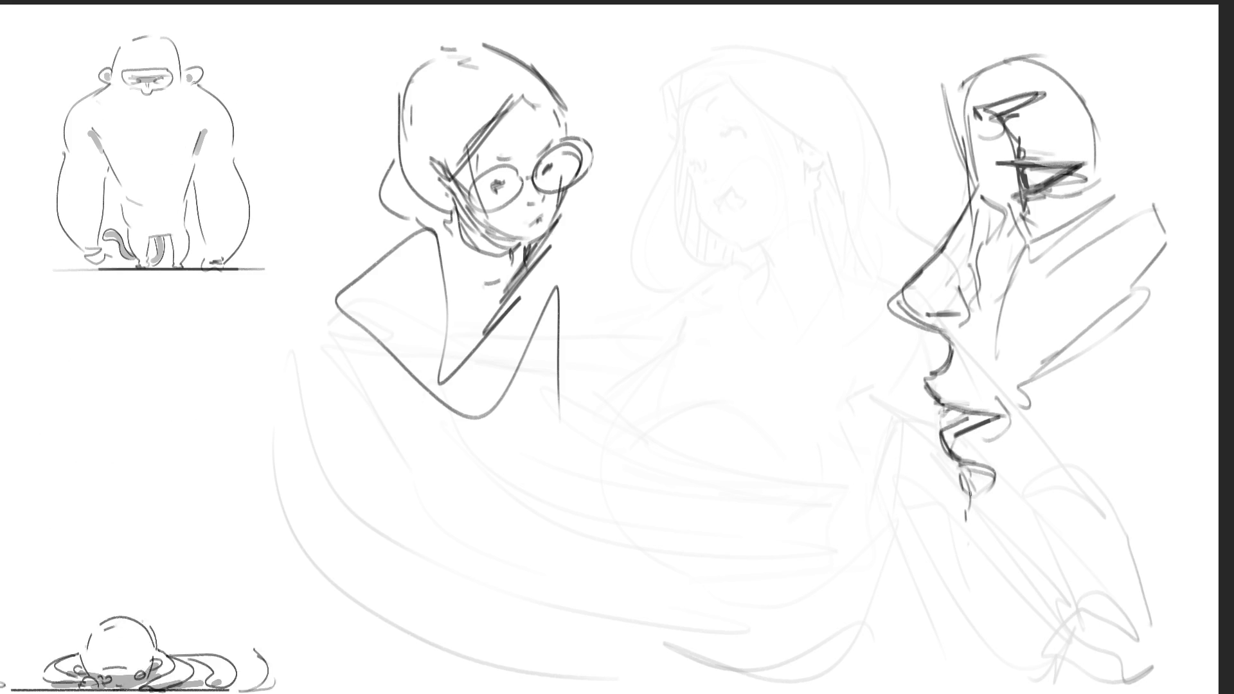
pyautogui.moveTo(977, 563)
pyautogui.mouseDown()
pyautogui.moveTo(1192, 539)
pyautogui.moveTo(1125, 558)
pyautogui.mouseUp()
pyautogui.moveTo(923, 51); pyautogui.dragTo(951, 97)
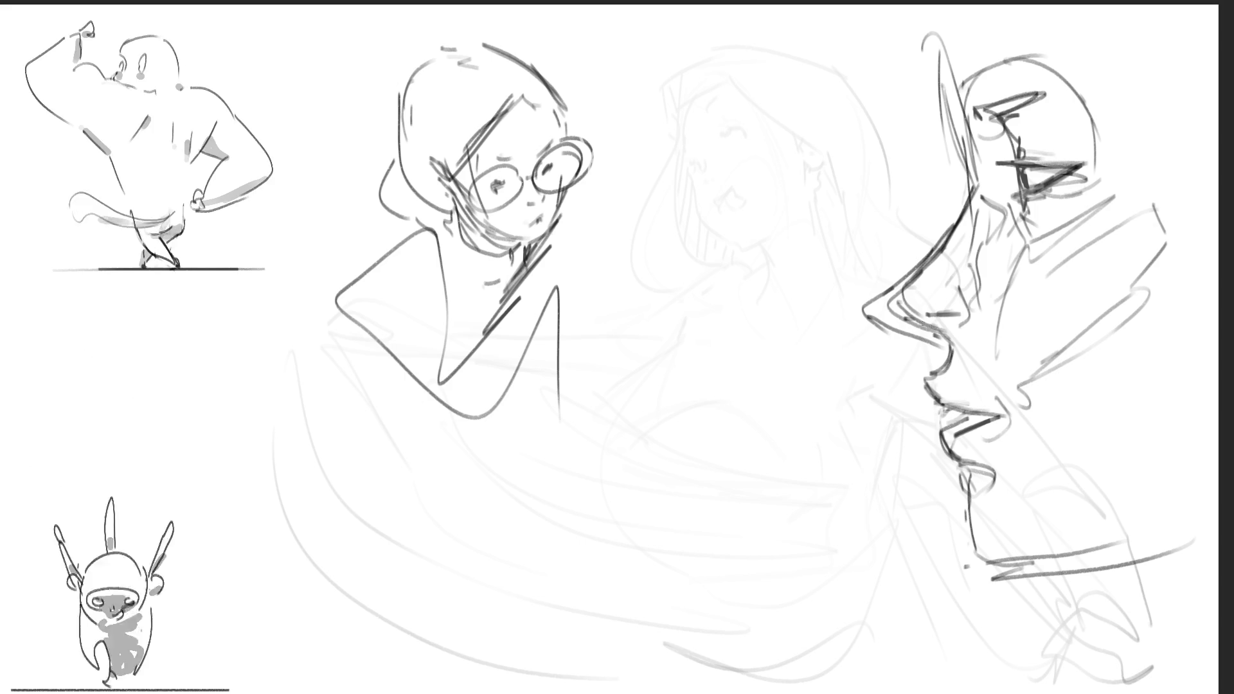
pyautogui.moveTo(899, 286); pyautogui.dragTo(948, 328)
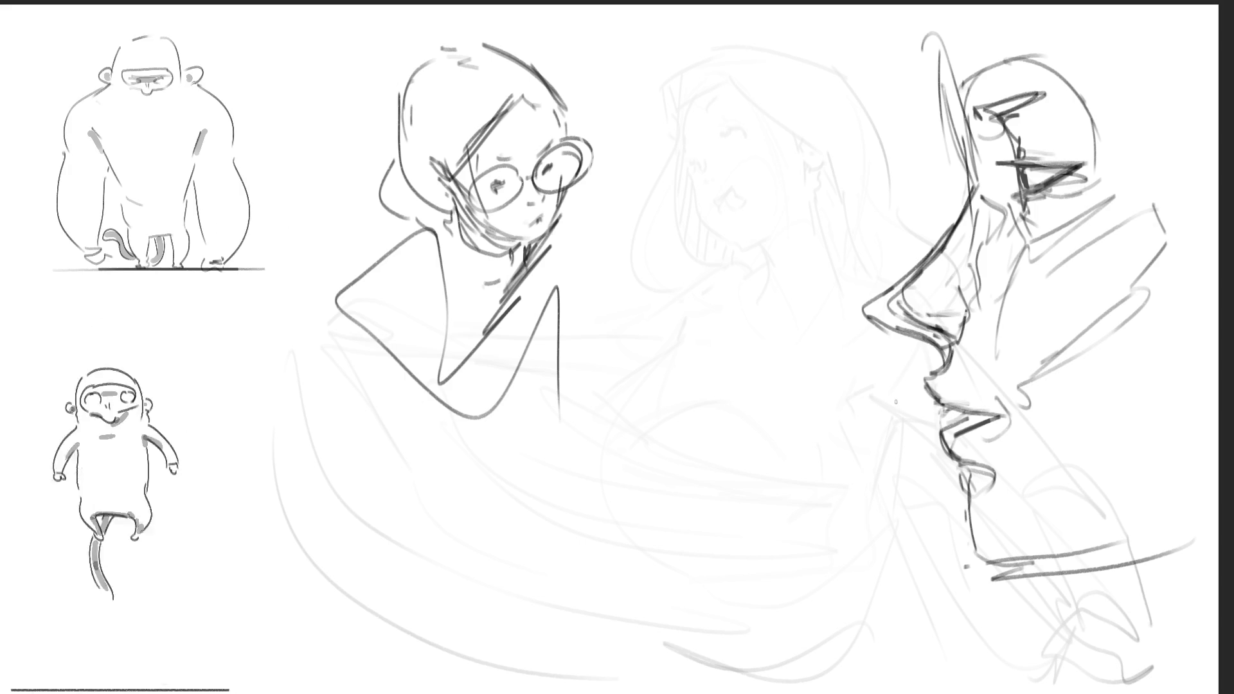
# Step: Rework the eye area after undoing stray guide strokes, then draw a large construction arc along the bottom
pyautogui.moveTo(940, 40)
pyautogui.mouseDown()
pyautogui.moveTo(944, 488)
pyautogui.moveTo(977, 597)
pyautogui.moveTo(941, 158)
pyautogui.mouseUp()
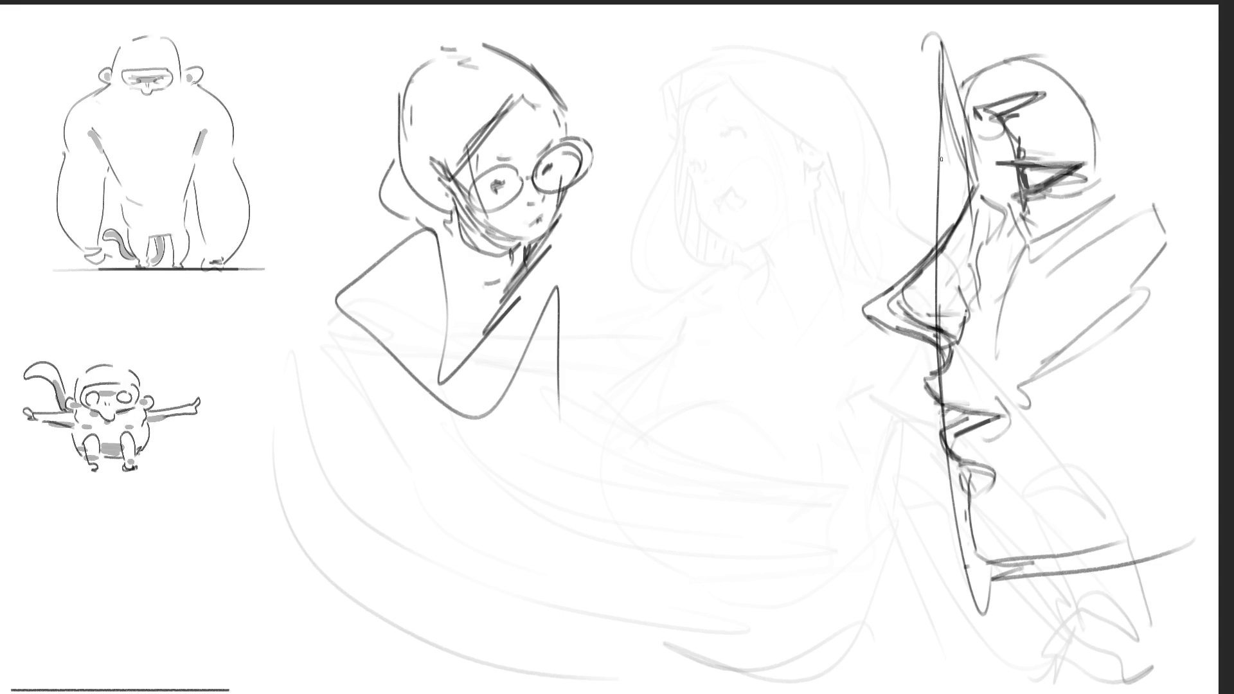
pyautogui.hotkey('ctrl', 'z')
pyautogui.moveTo(920, 6); pyautogui.dragTo(926, 64)
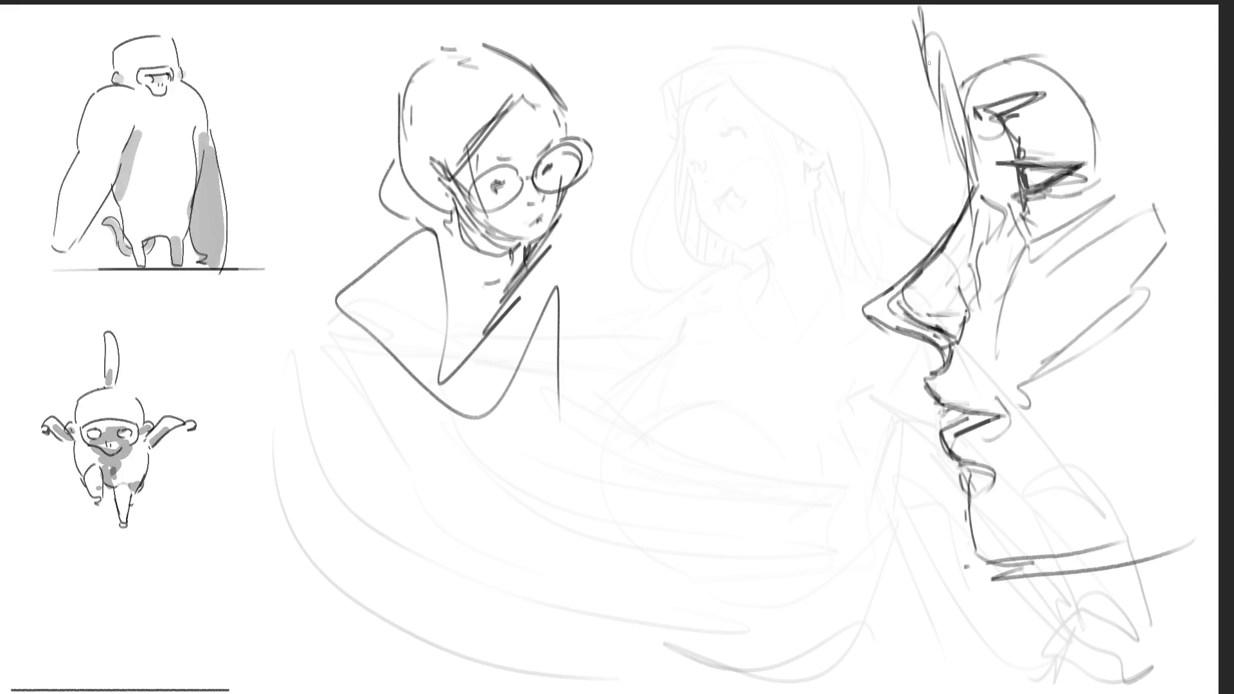
pyautogui.moveTo(1050, 86)
pyautogui.mouseDown()
pyautogui.moveTo(951, 100)
pyautogui.moveTo(935, 81)
pyautogui.moveTo(1050, 62)
pyautogui.mouseUp()
pyautogui.hotkey('ctrl', 'z')
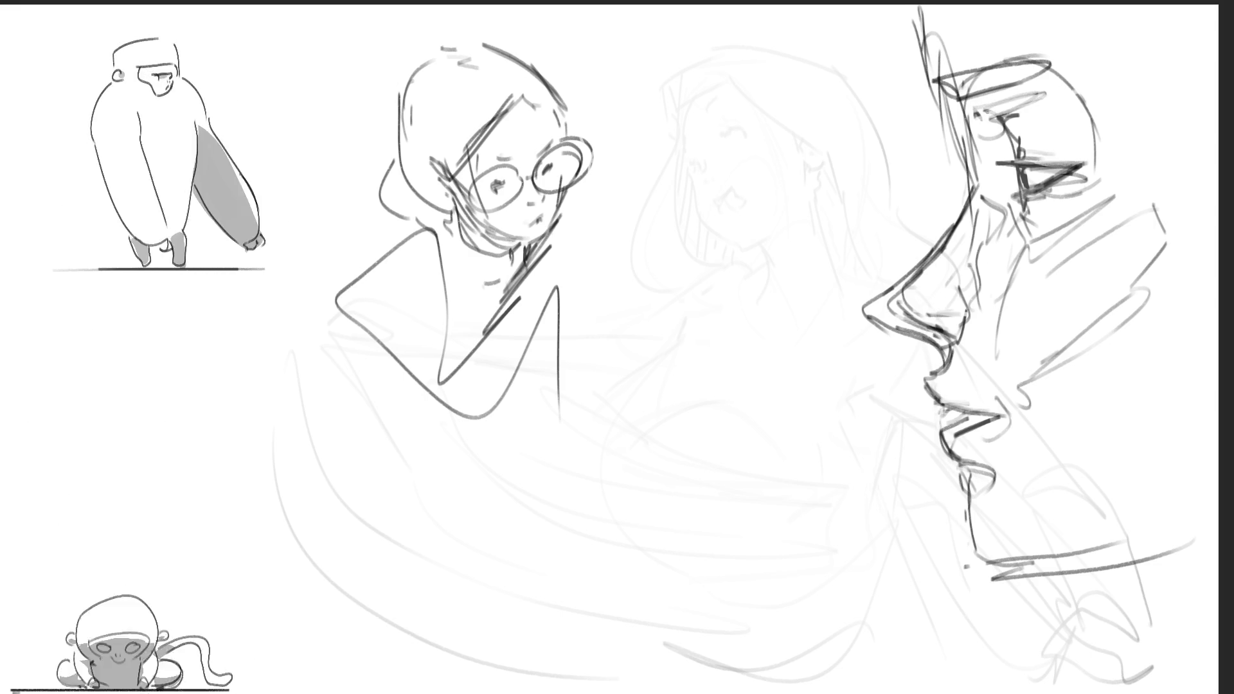
pyautogui.moveTo(967, 122)
pyautogui.mouseDown()
pyautogui.moveTo(1013, 169)
pyautogui.moveTo(1022, 206)
pyautogui.moveTo(1090, 181)
pyautogui.mouseUp()
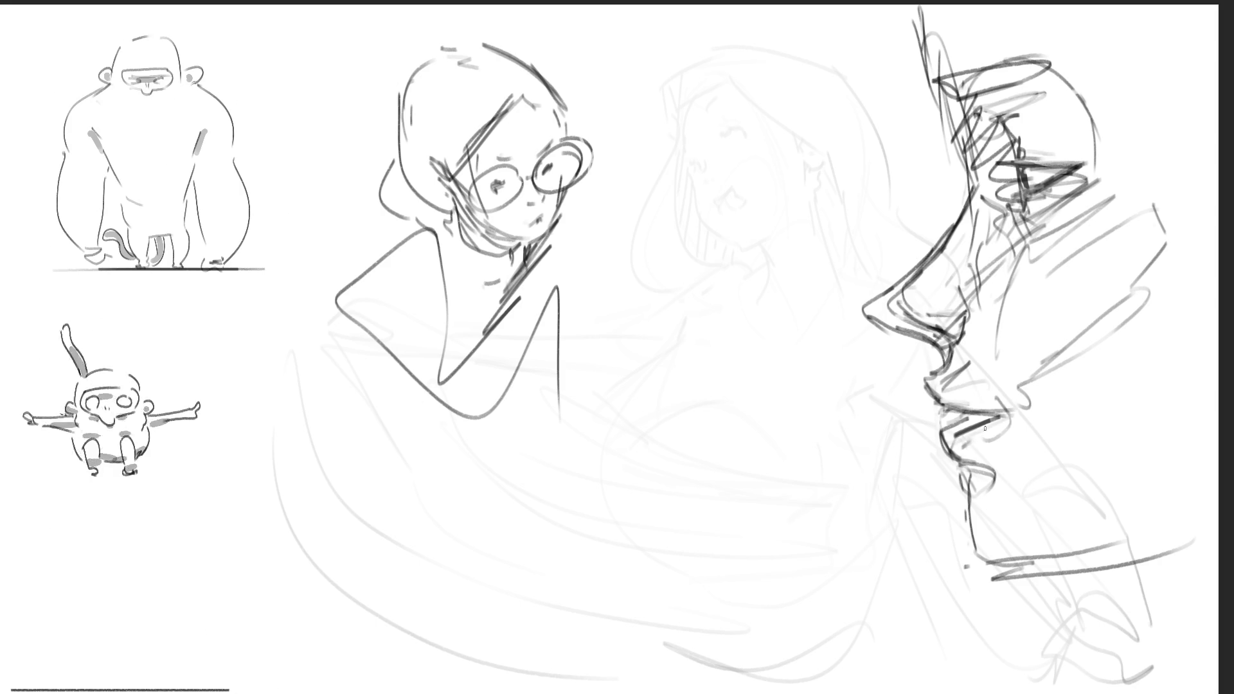
pyautogui.moveTo(774, 359)
pyautogui.mouseDown()
pyautogui.moveTo(1102, 328)
pyautogui.moveTo(931, 77)
pyautogui.moveTo(726, 532)
pyautogui.moveTo(1198, 549)
pyautogui.mouseUp()
pyautogui.moveTo(909, 612); pyautogui.dragTo(1054, 600)
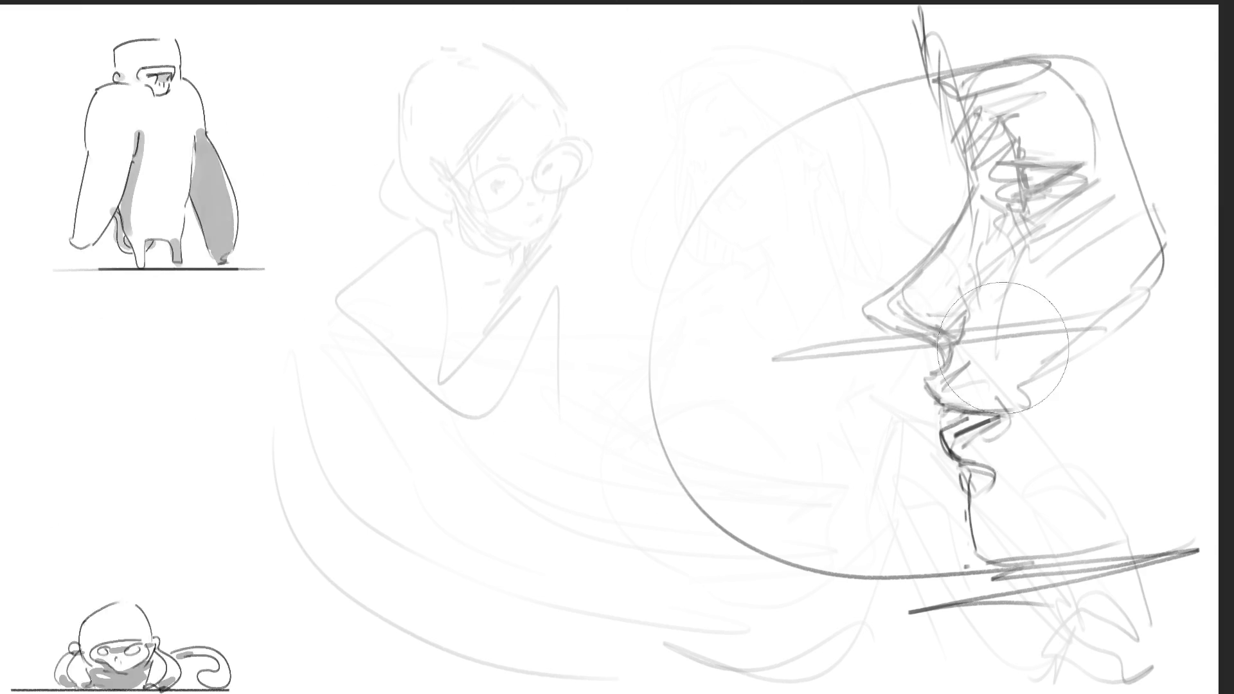
# Step: Enlarge the brush with ] and sweep it over the profile to fade it to light grey
pyautogui.press(']')
pyautogui.press(']')
pyautogui.press(']')
pyautogui.moveTo(1031, 479)
pyautogui.mouseDown()
pyautogui.moveTo(923, 243)
pyautogui.moveTo(887, 97)
pyautogui.moveTo(1024, 202)
pyautogui.mouseUp()
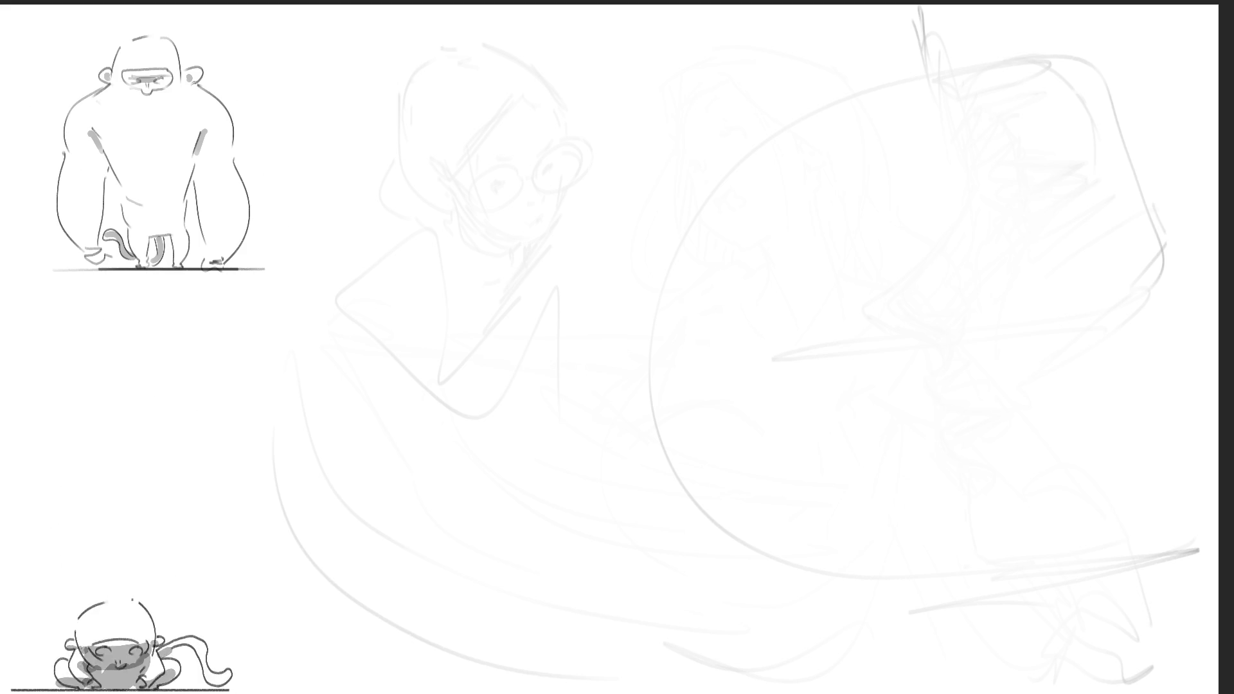
# Step: Sketch a head outline near the top centre with chin curve and hairline arc
pyautogui.moveTo(587, 94); pyautogui.dragTo(603, 152)
pyautogui.moveTo(587, 96)
pyautogui.mouseDown()
pyautogui.moveTo(618, 54)
pyautogui.moveTo(686, 132)
pyautogui.mouseUp()
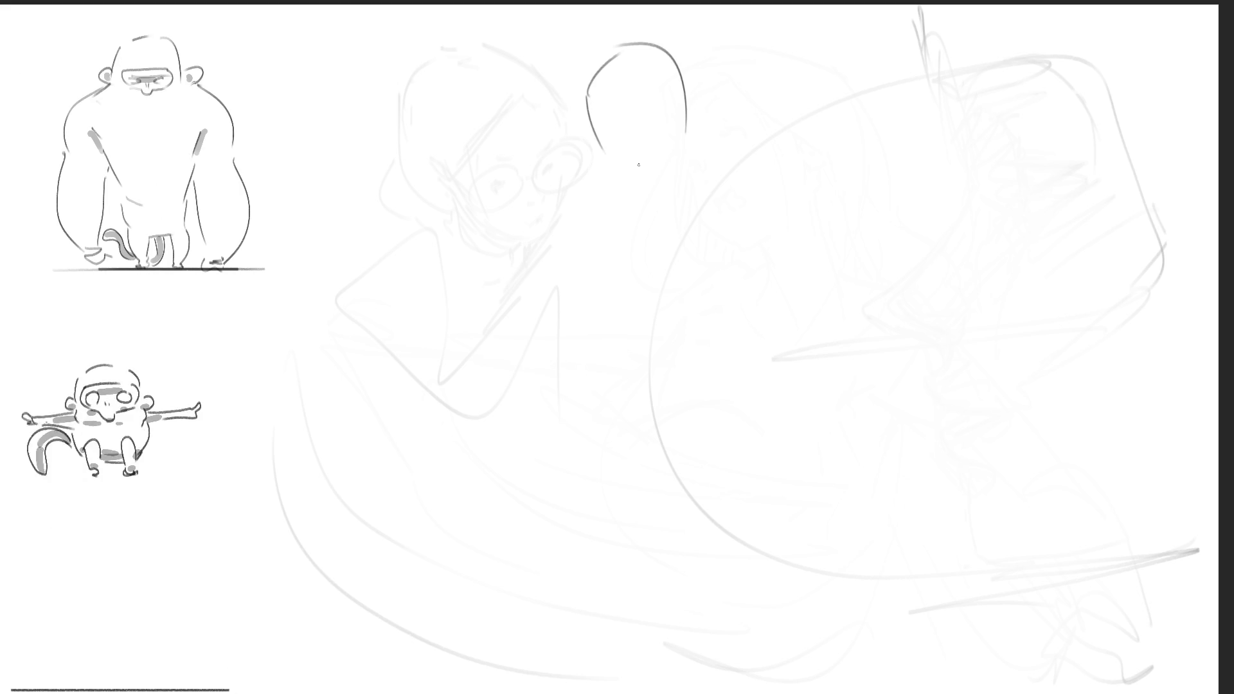
pyautogui.moveTo(603, 142); pyautogui.dragTo(610, 154)
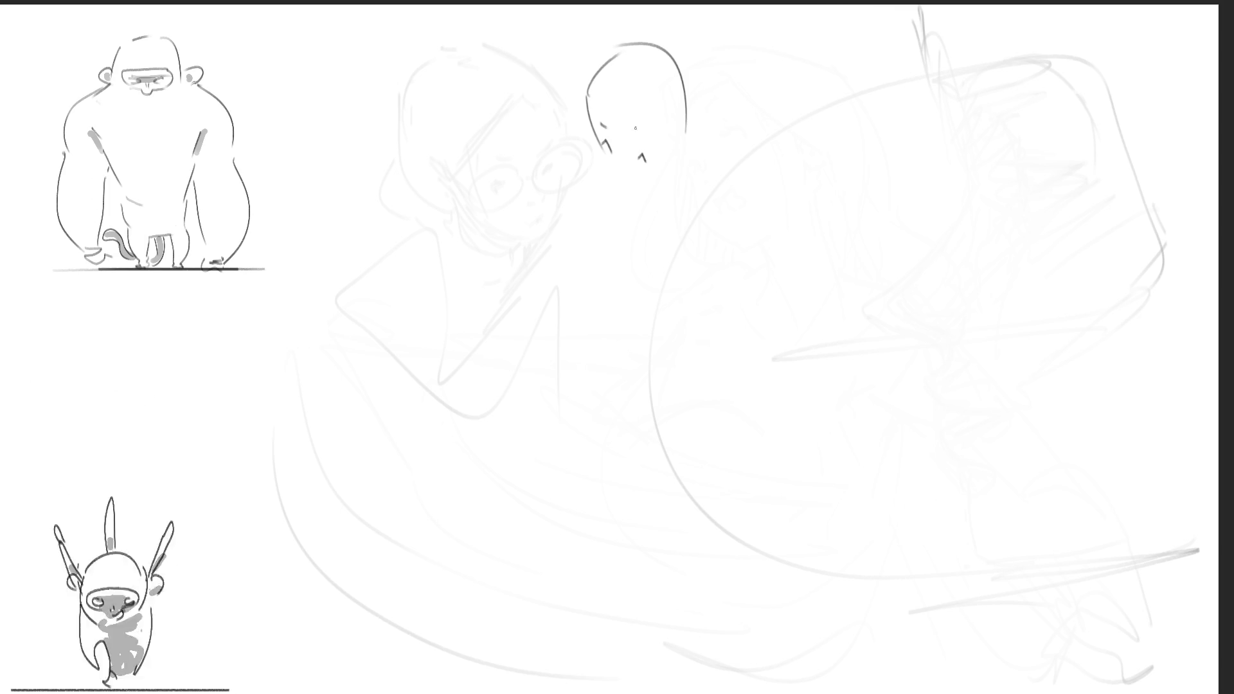
pyautogui.moveTo(605, 154)
pyautogui.mouseDown()
pyautogui.moveTo(633, 191)
pyautogui.moveTo(656, 198)
pyautogui.moveTo(693, 138)
pyautogui.mouseUp()
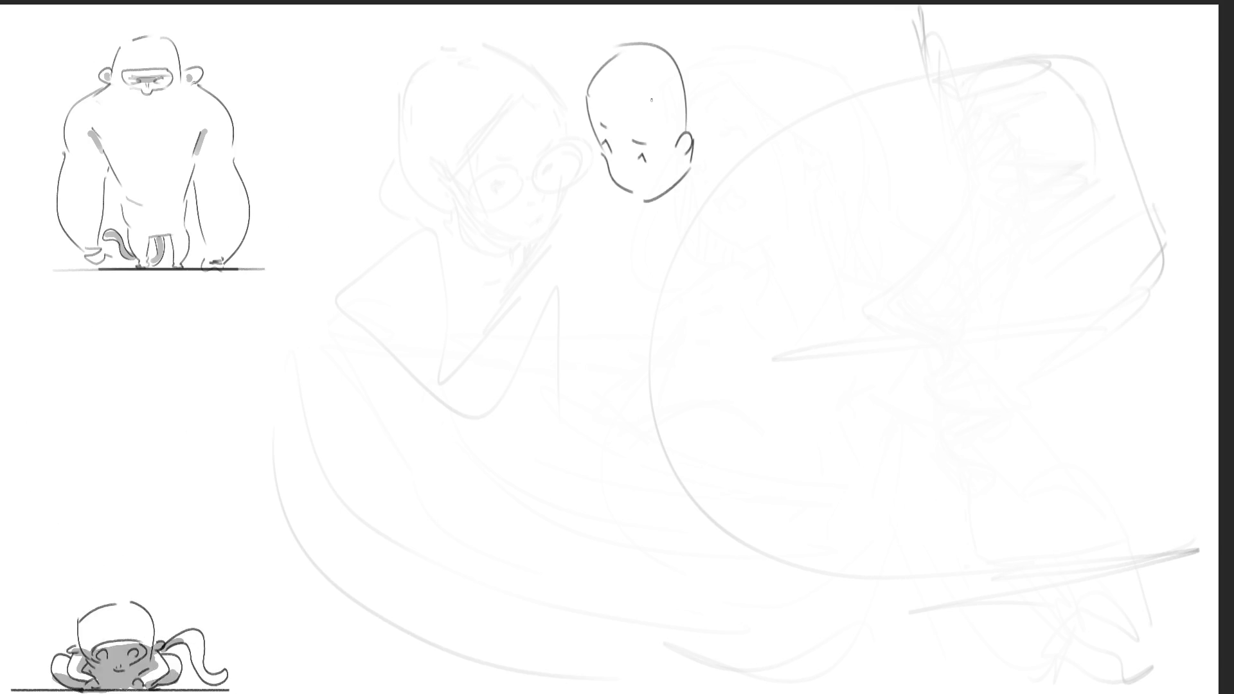
pyautogui.moveTo(595, 103); pyautogui.dragTo(644, 103)
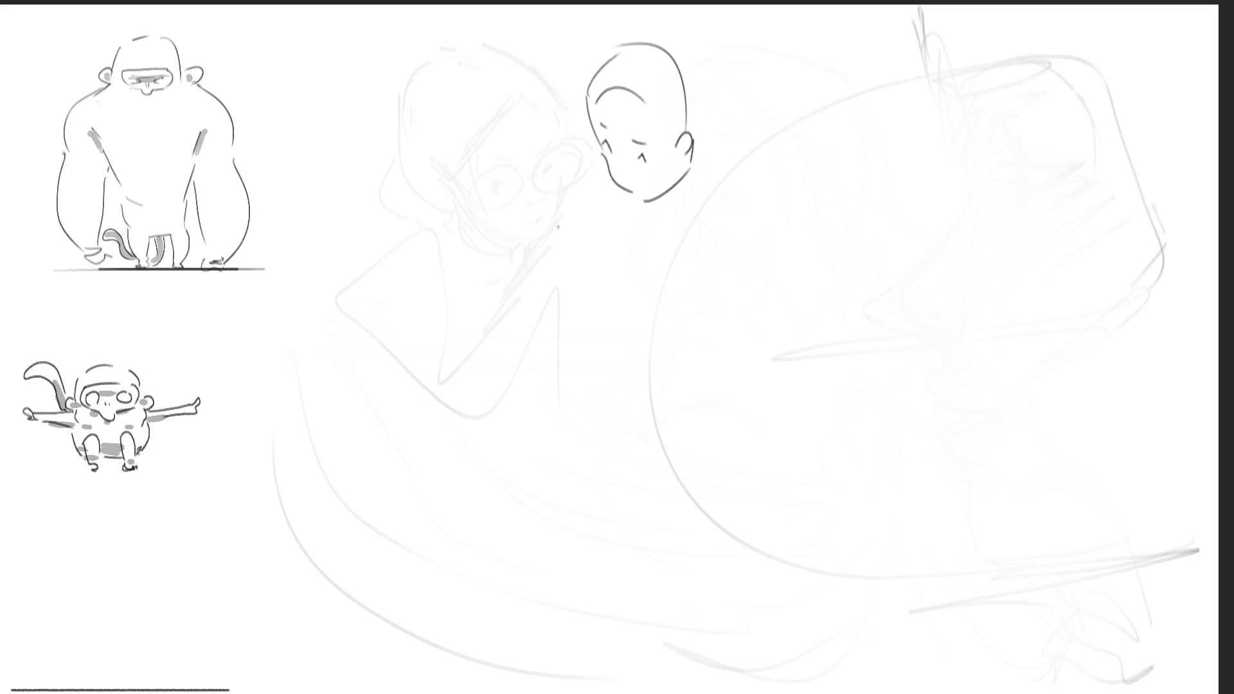
# Step: Draw an egg-shaped head with eyes and a left ear, plus a long tilt guide line
pyautogui.moveTo(565, 292)
pyautogui.mouseDown()
pyautogui.moveTo(554, 239)
pyautogui.moveTo(624, 254)
pyautogui.moveTo(616, 314)
pyautogui.mouseUp()
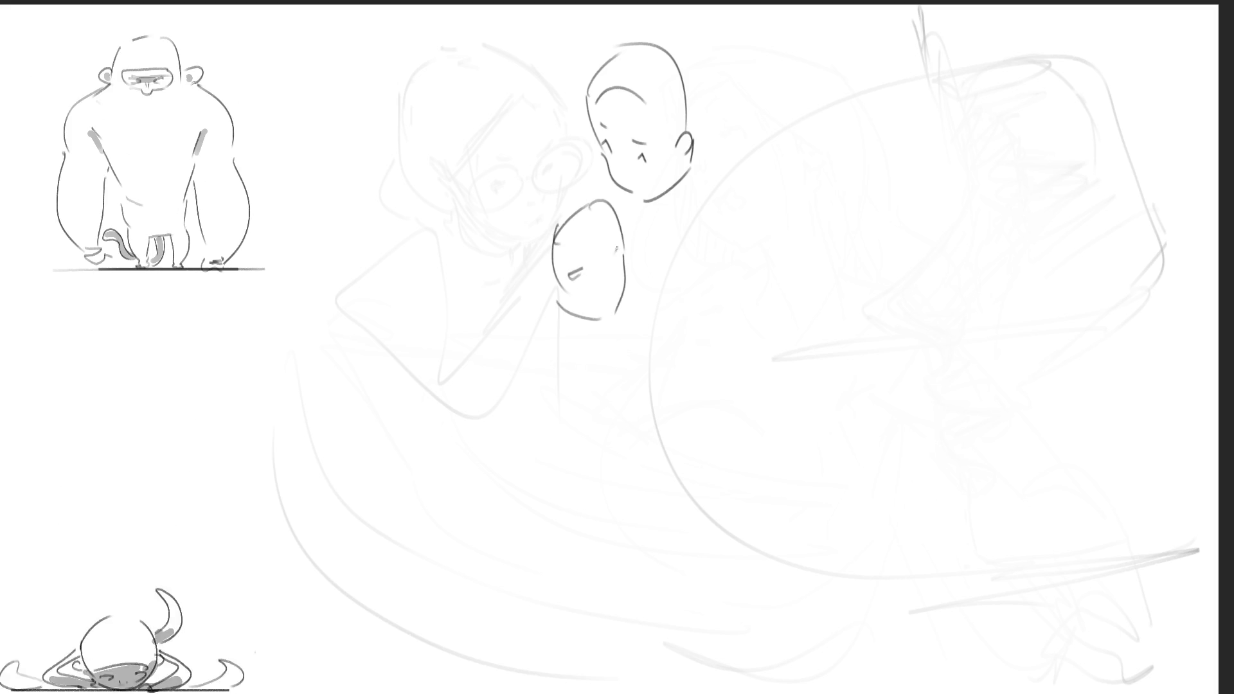
pyautogui.moveTo(575, 264); pyautogui.dragTo(611, 264)
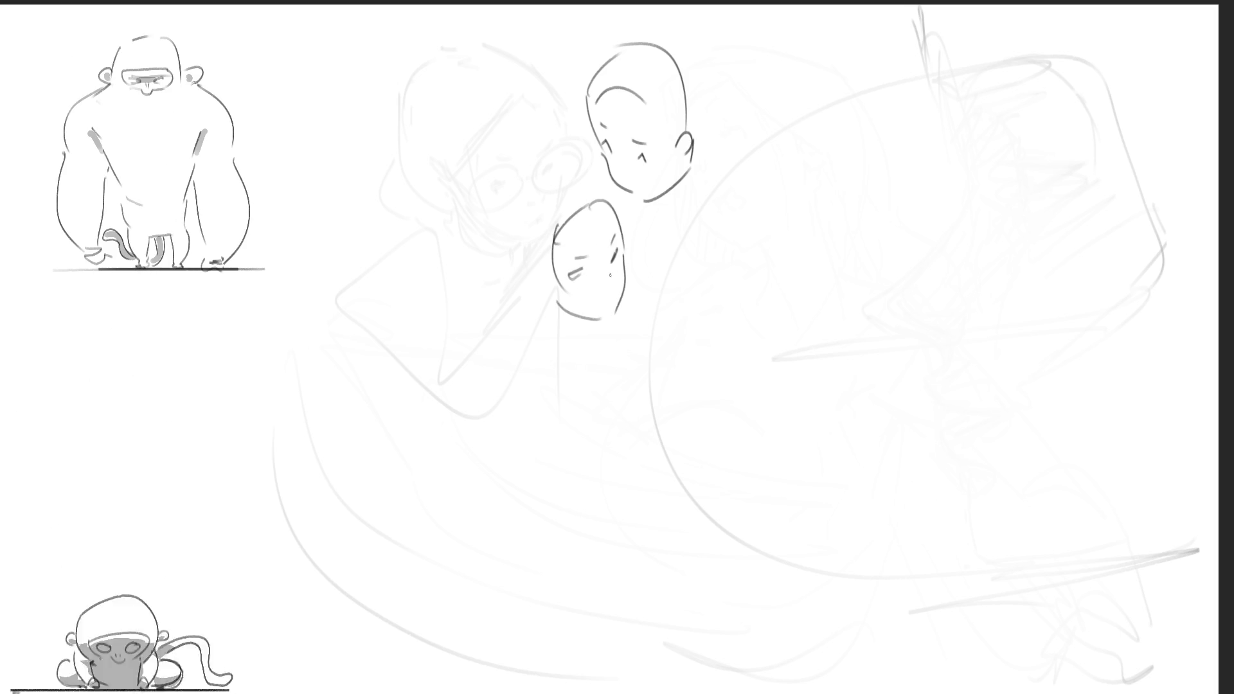
pyautogui.moveTo(534, 265); pyautogui.dragTo(532, 286)
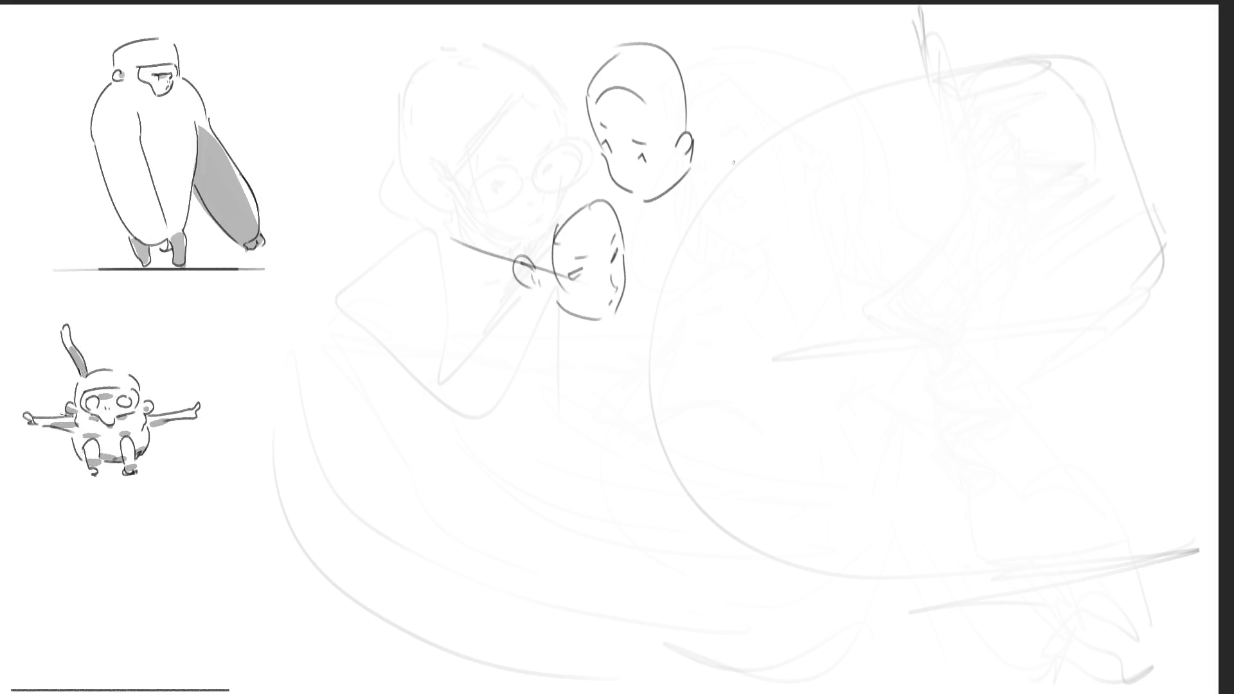
pyautogui.moveTo(559, 211); pyautogui.dragTo(784, 63)
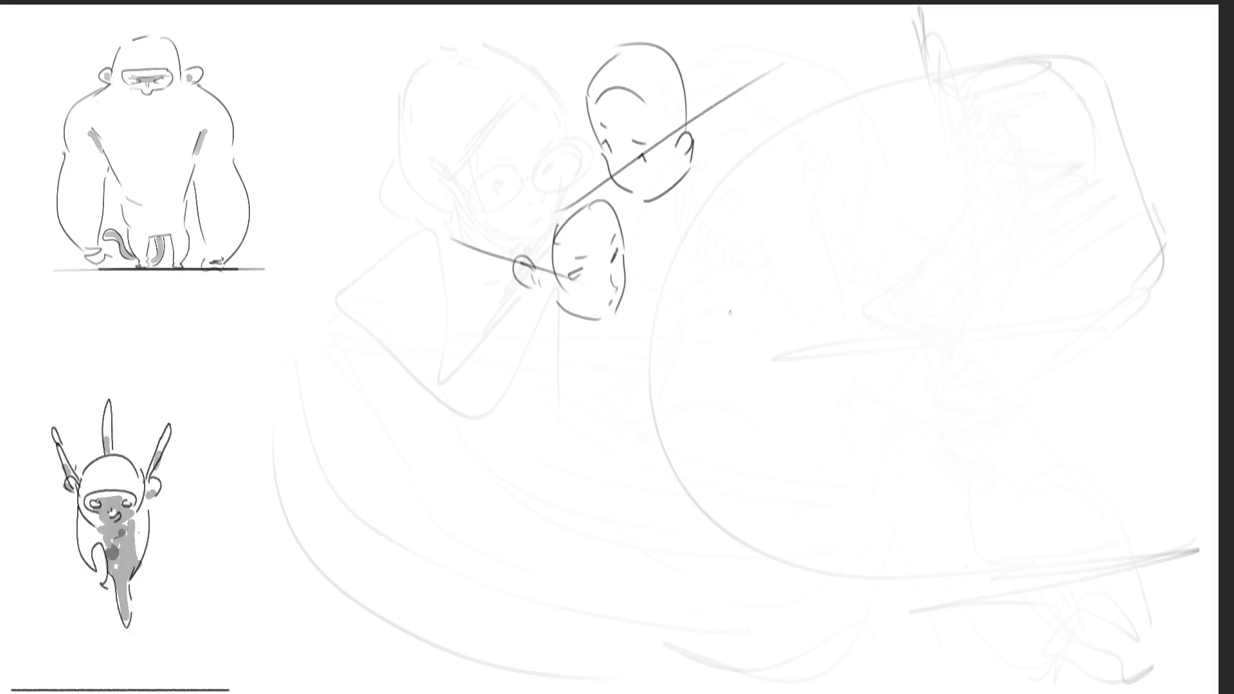
# Step: Outline another egg-shaped head to the right with mouth, neck lines and a small fist
pyautogui.moveTo(733, 289)
pyautogui.mouseDown()
pyautogui.moveTo(780, 260)
pyautogui.moveTo(815, 335)
pyautogui.mouseUp()
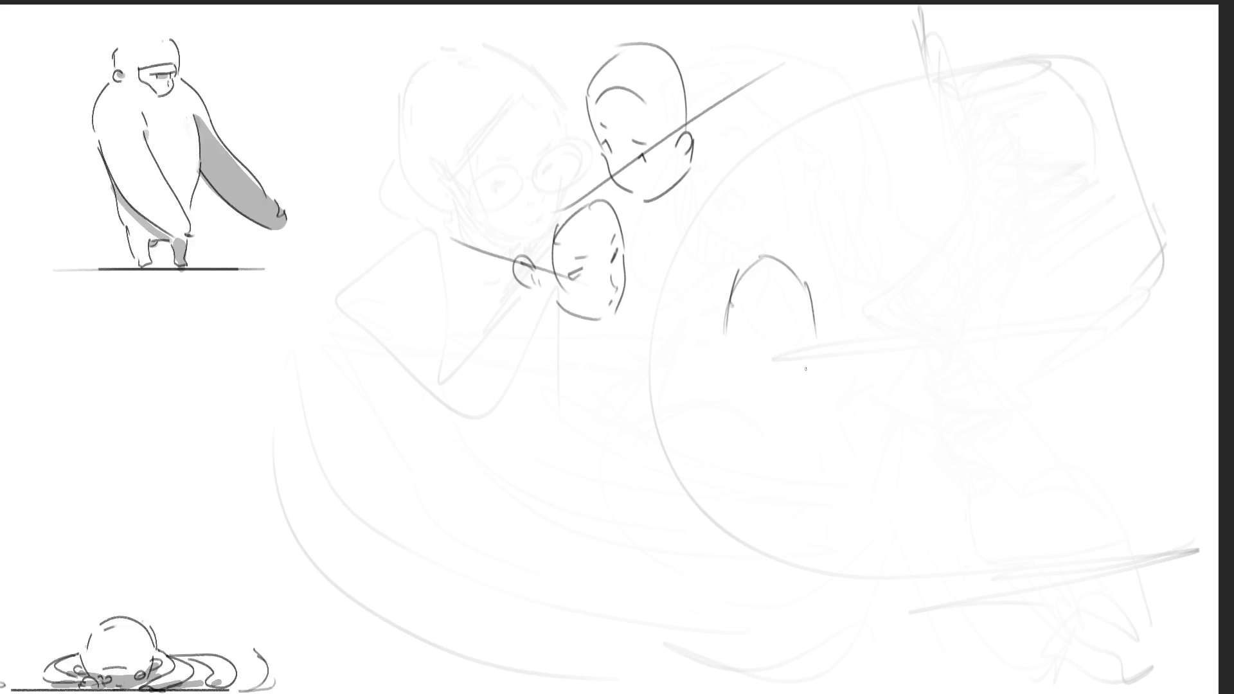
pyautogui.moveTo(752, 283)
pyautogui.mouseDown()
pyautogui.moveTo(770, 272)
pyautogui.moveTo(796, 289)
pyautogui.mouseUp()
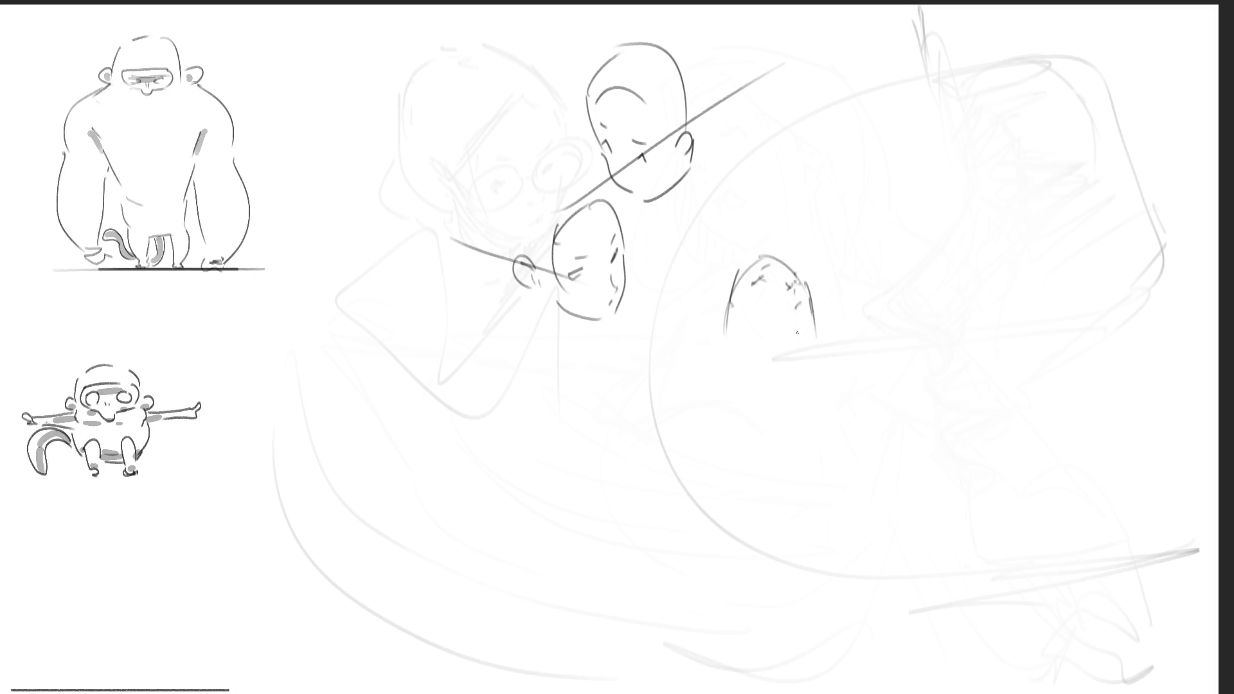
pyautogui.moveTo(737, 305); pyautogui.dragTo(803, 307)
pyautogui.moveTo(733, 323); pyautogui.dragTo(810, 376)
pyautogui.moveTo(763, 369); pyautogui.dragTo(806, 345)
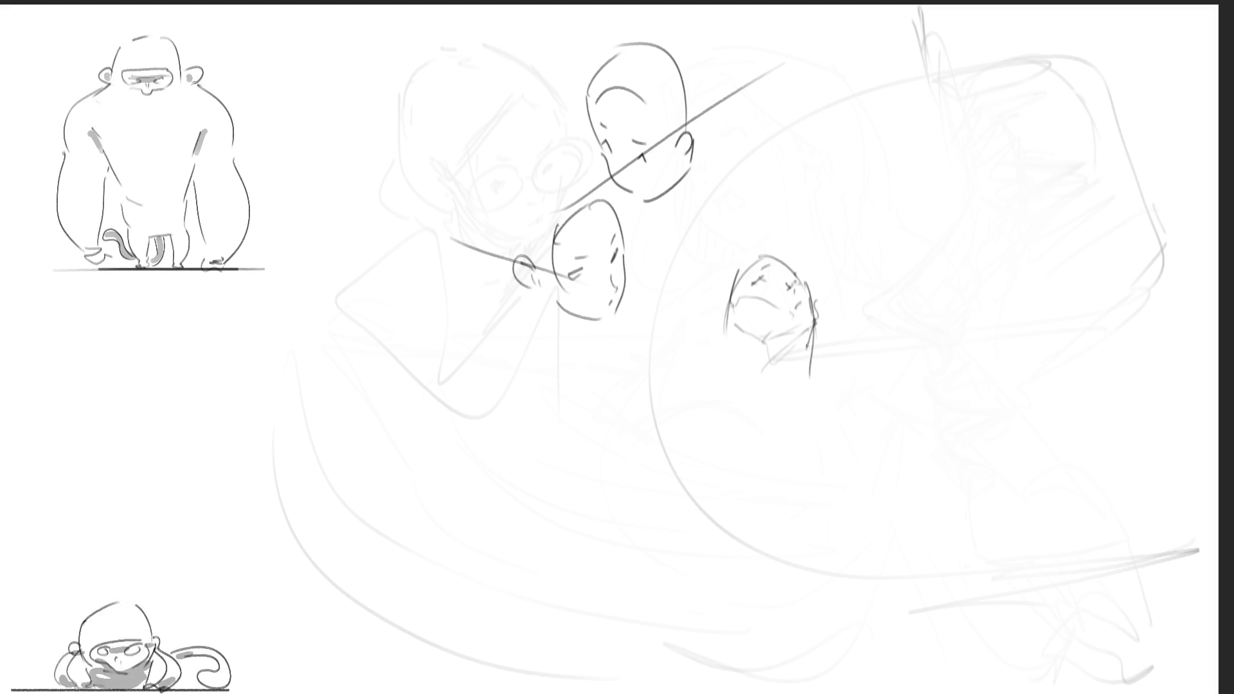
pyautogui.moveTo(753, 363); pyautogui.dragTo(749, 382)
pyautogui.moveTo(732, 336); pyautogui.dragTo(737, 361)
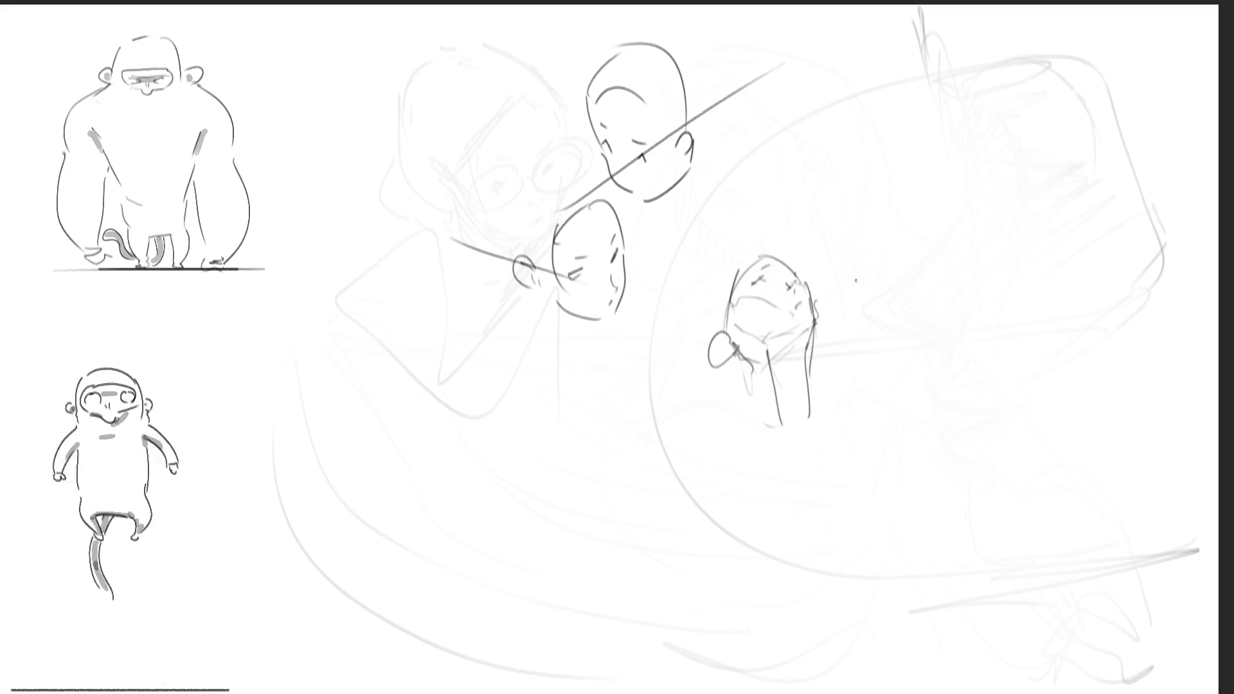
# Step: Undo the fist, rework the jaw and neck, then cross out that head with an X
pyautogui.hotkey('ctrl', 'z')
pyautogui.hotkey('ctrl', 'z')
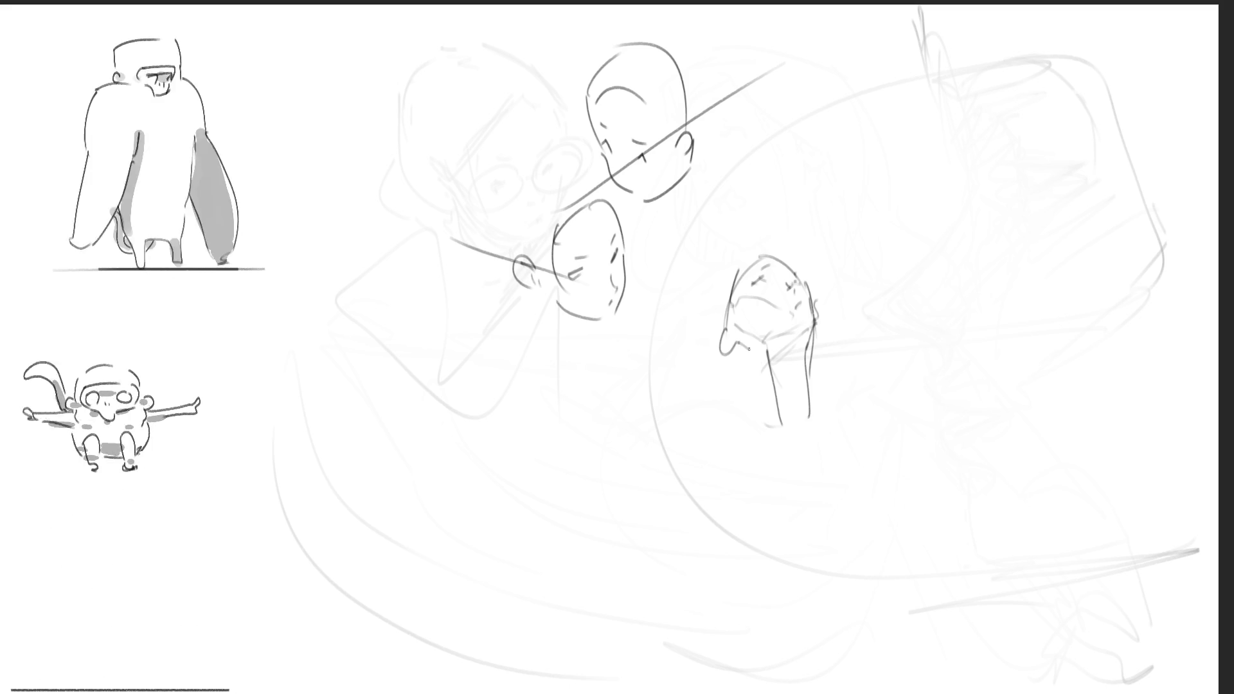
pyautogui.moveTo(732, 341); pyautogui.dragTo(763, 367)
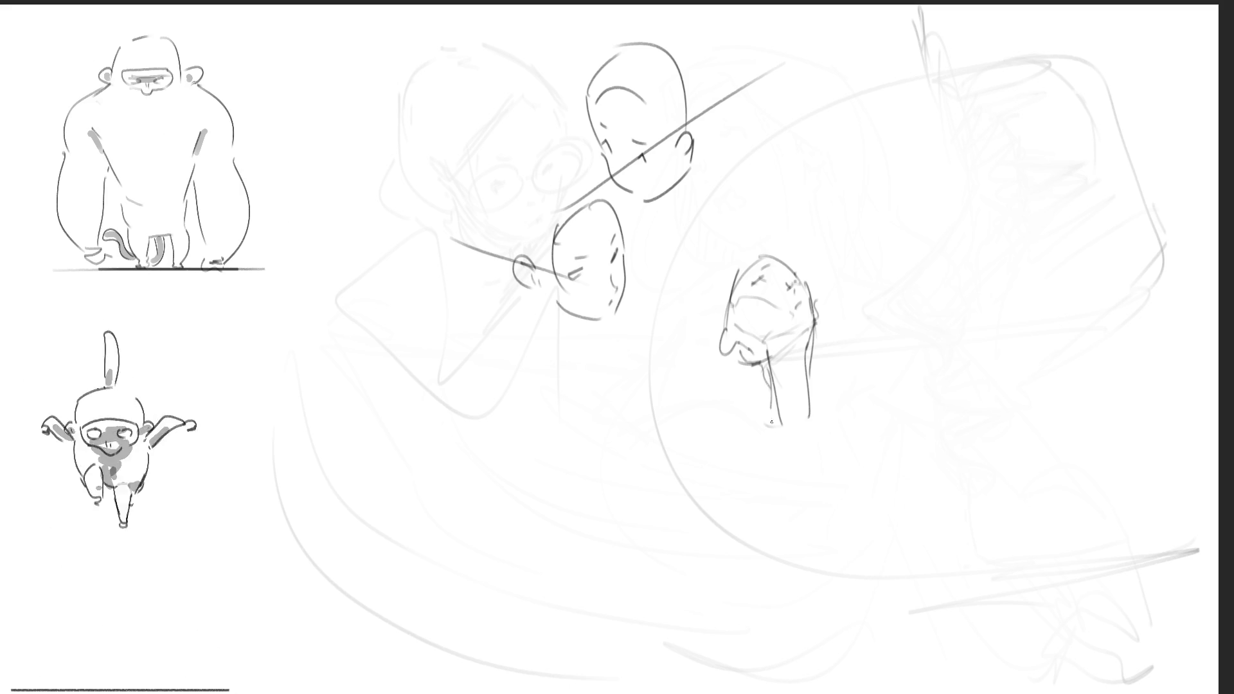
pyautogui.moveTo(790, 450); pyautogui.dragTo(792, 471)
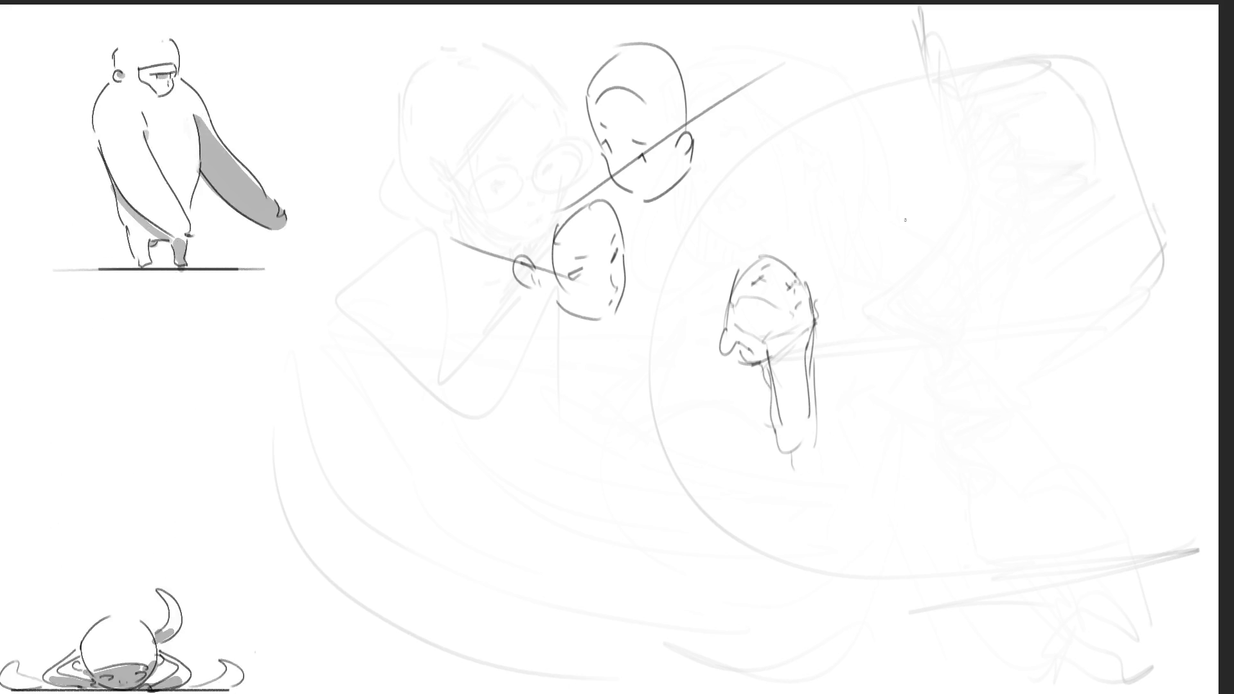
pyautogui.moveTo(816, 314); pyautogui.dragTo(819, 379)
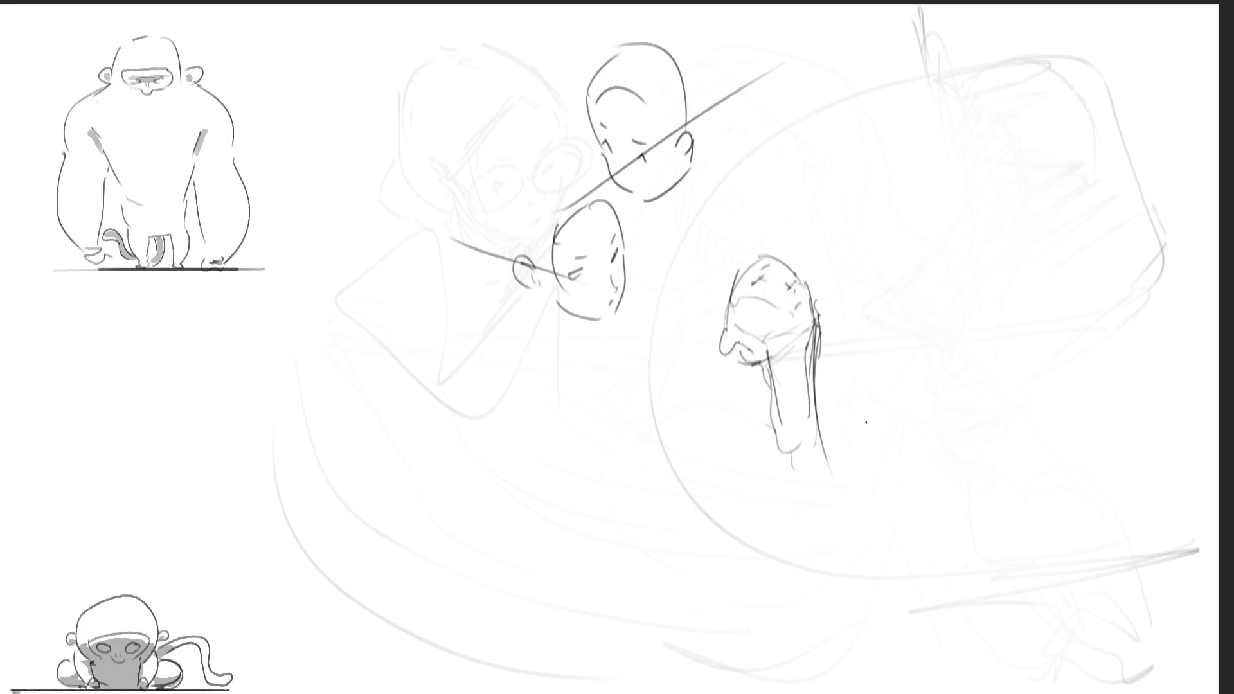
pyautogui.moveTo(683, 429); pyautogui.dragTo(863, 291)
pyautogui.moveTo(659, 281); pyautogui.dragTo(853, 433)
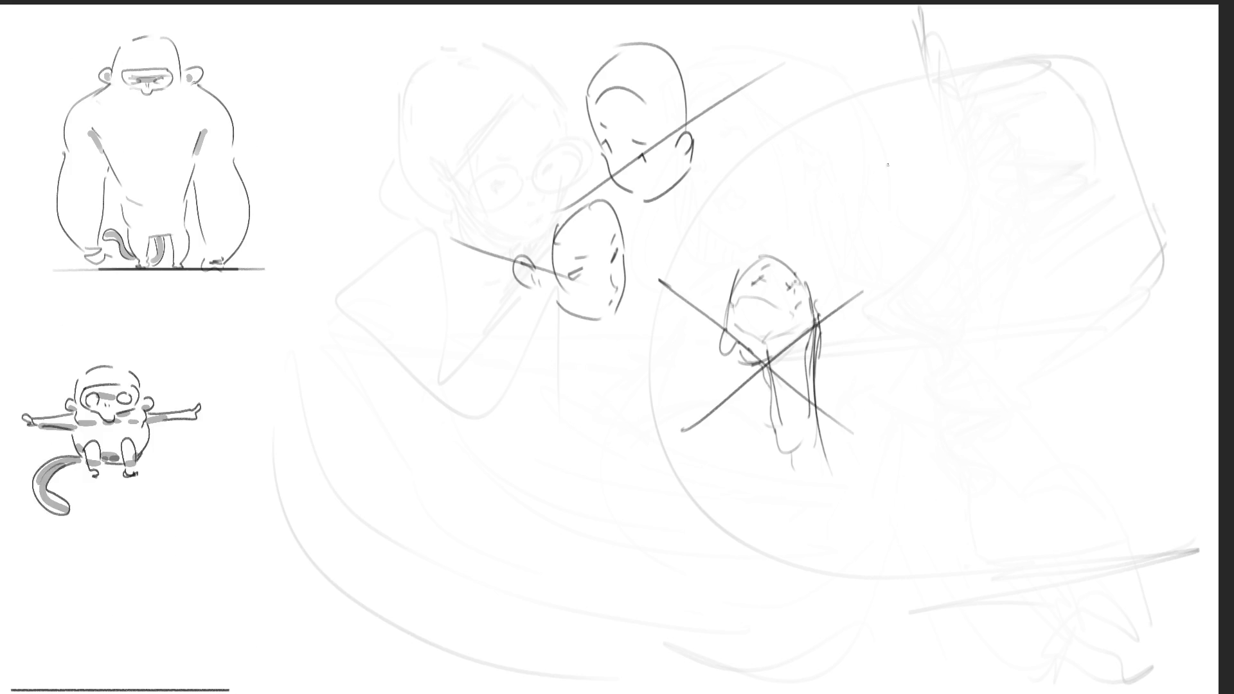
# Step: Start a new head sketch further right, then clear the whole canvas
pyautogui.moveTo(895, 164)
pyautogui.mouseDown()
pyautogui.moveTo(926, 144)
pyautogui.moveTo(941, 238)
pyautogui.moveTo(919, 276)
pyautogui.mouseUp()
pyautogui.moveTo(926, 142)
pyautogui.mouseDown()
pyautogui.moveTo(983, 299)
pyautogui.moveTo(983, 365)
pyautogui.mouseUp()
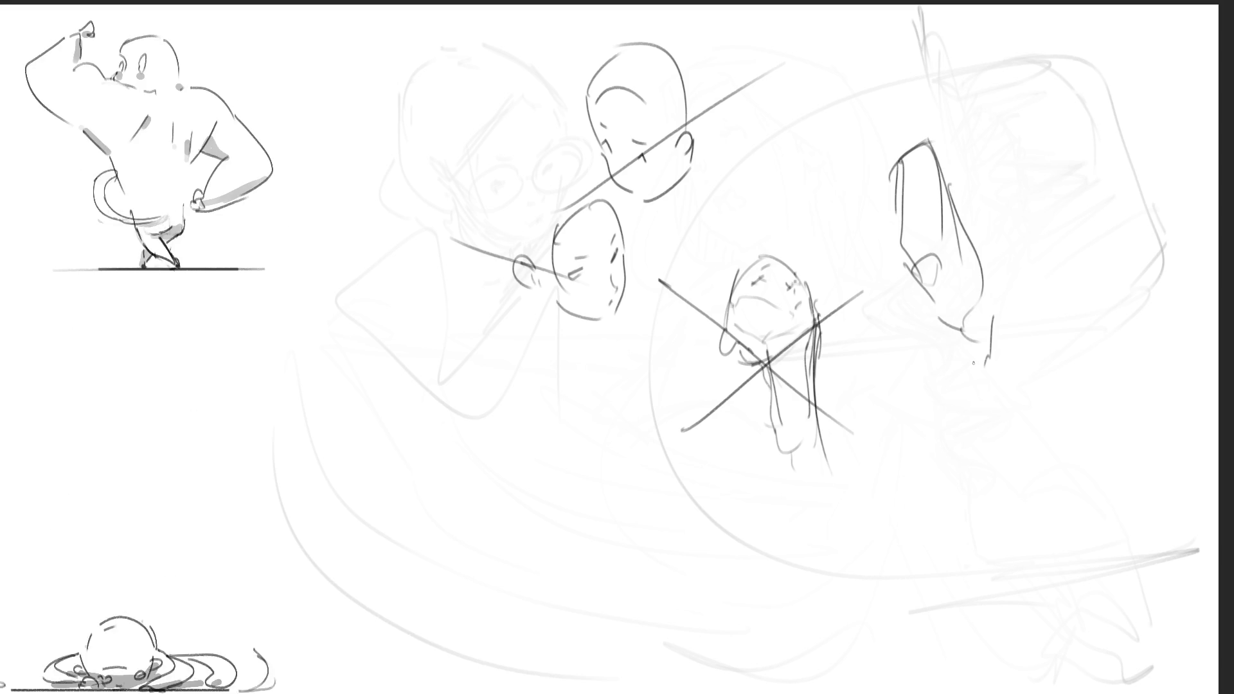
pyautogui.moveTo(906, 211); pyautogui.dragTo(915, 323)
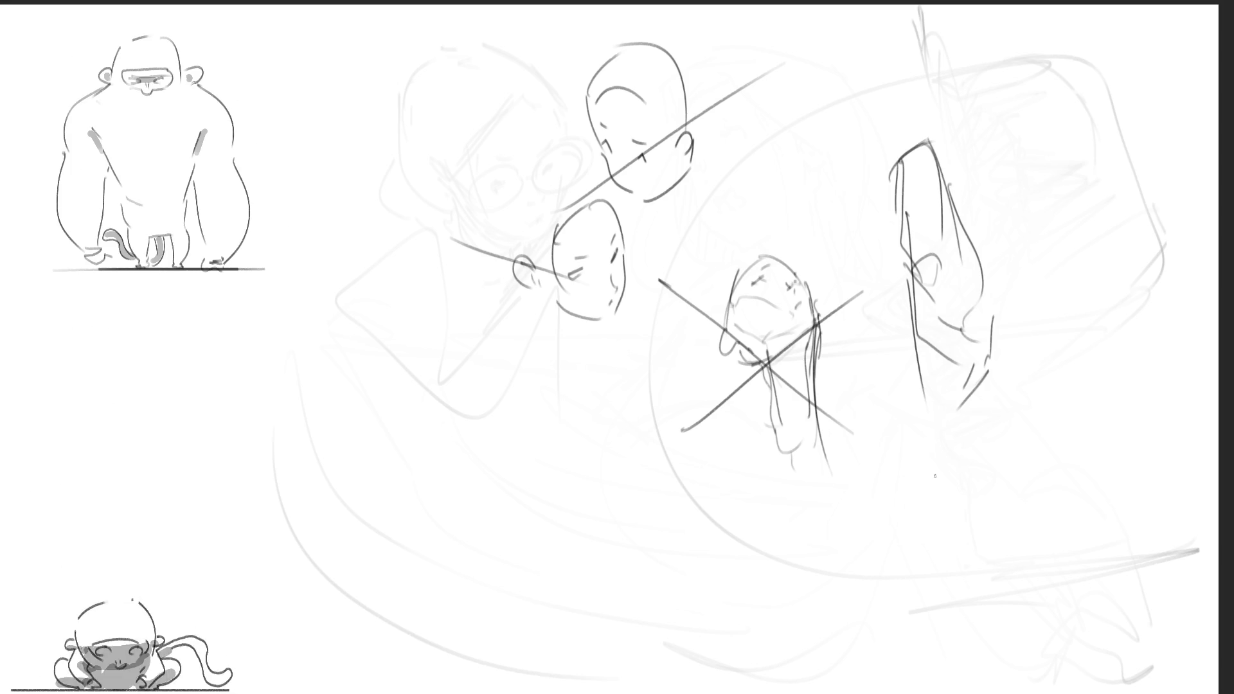
pyautogui.hotkey('ctrl', 'a')
pyautogui.press('Delete')
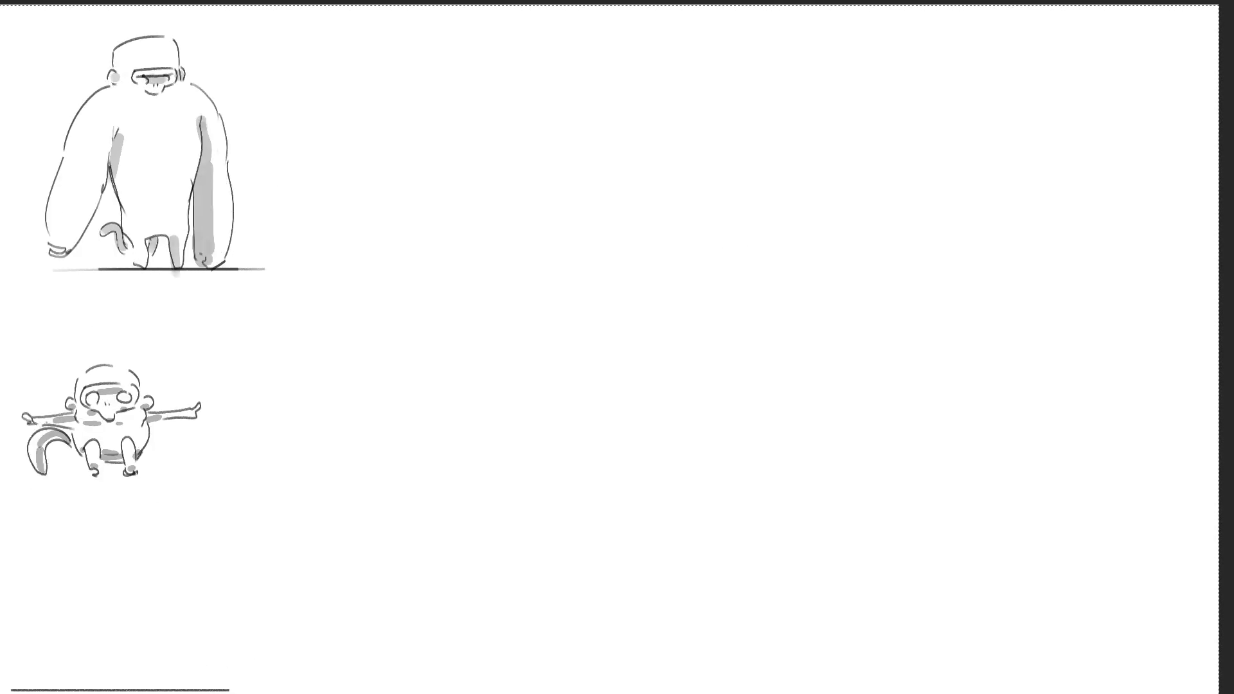
# Step: Undo to bring the two standing bunny-suit figure sketches onto the page
pyautogui.hotkey('ctrl', 'z')
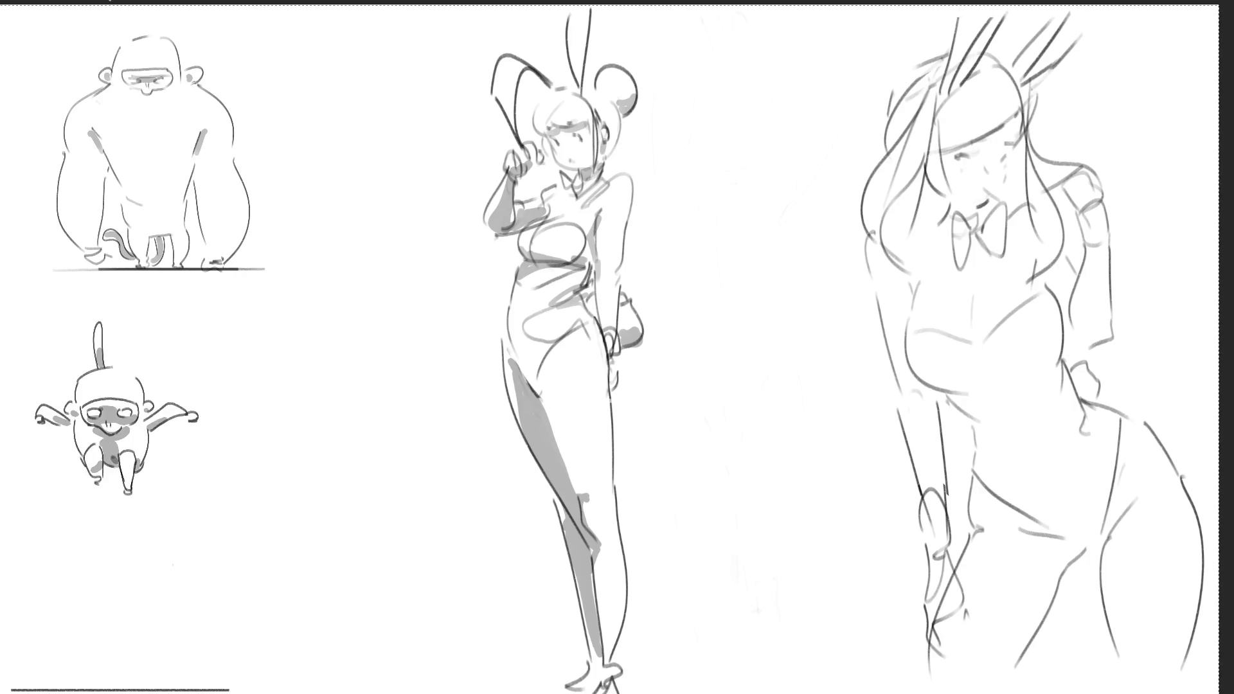
# Step: Move the middle bunny-suit woman about 300 px left, then draw a circle for a new head
pyautogui.moveTo(668, 174)
pyautogui.mouseDown()
pyautogui.moveTo(665, 10)
pyautogui.moveTo(289, 690)
pyautogui.moveTo(662, 578)
pyautogui.mouseUp()
pyautogui.hotkey('ctrl', 't')
pyautogui.moveTo(612, 106); pyautogui.dragTo(419, 106)
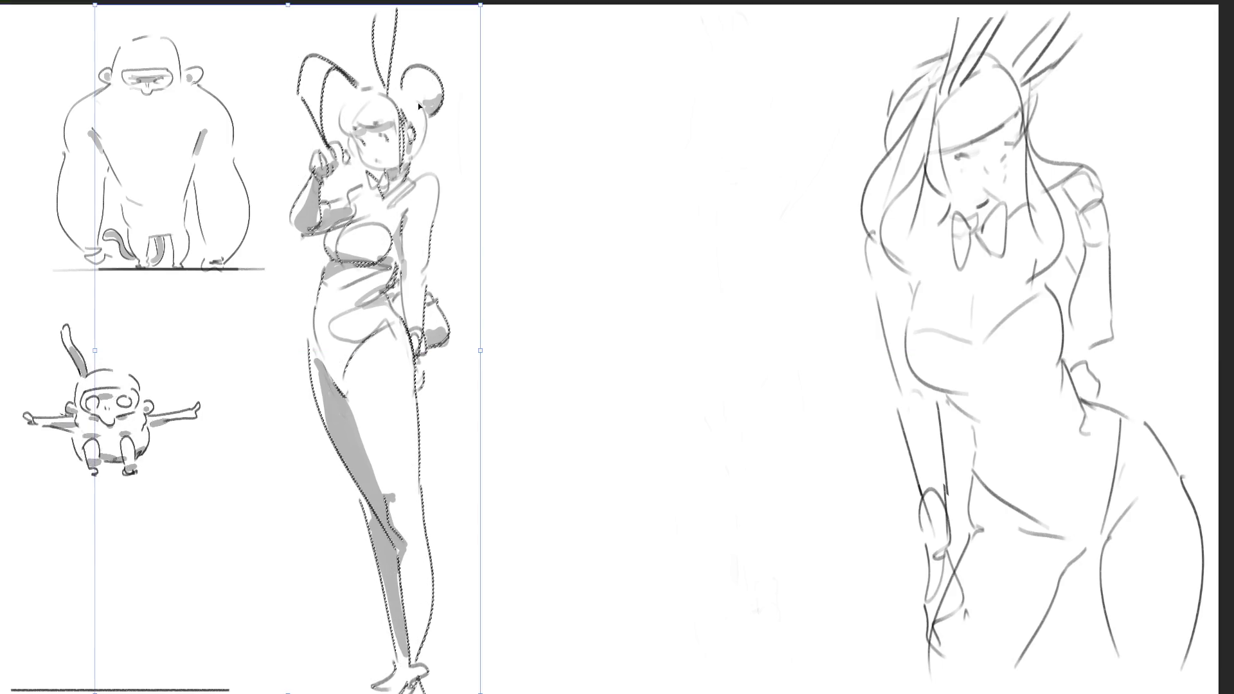
pyautogui.press('Return')
pyautogui.hotkey('ctrl', 'd')
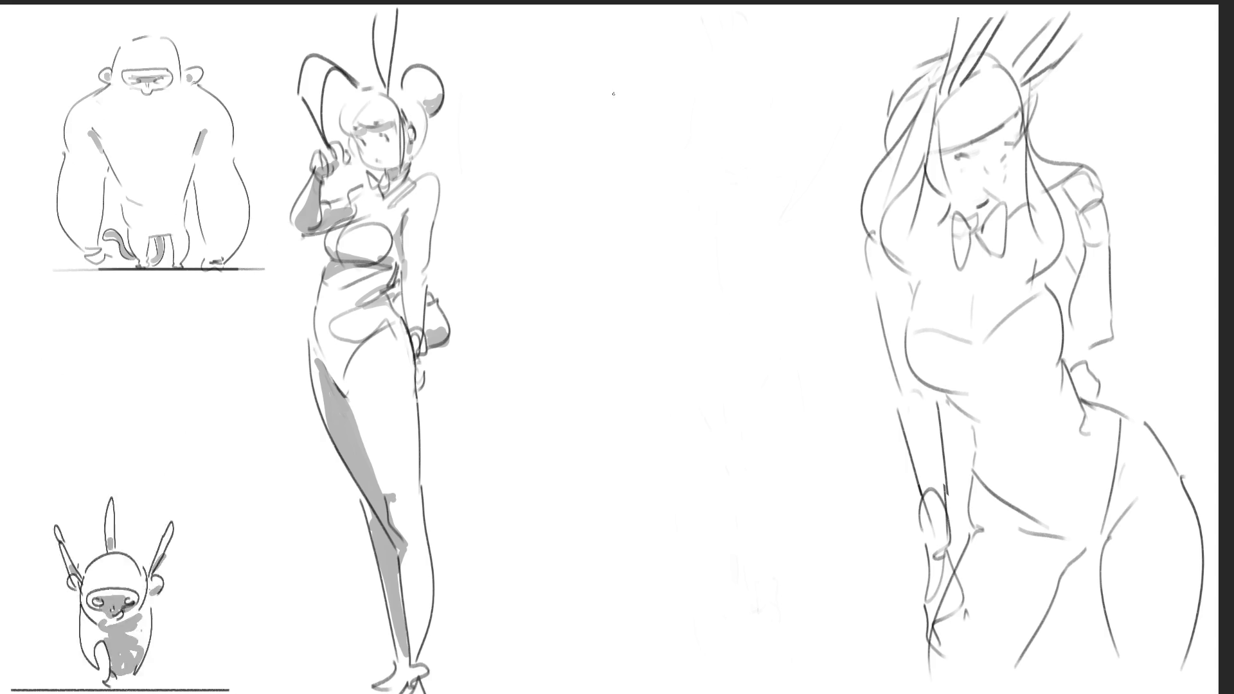
pyautogui.moveTo(609, 97)
pyautogui.mouseDown()
pyautogui.moveTo(614, 128)
pyautogui.moveTo(617, 84)
pyautogui.moveTo(662, 93)
pyautogui.moveTo(669, 128)
pyautogui.moveTo(633, 151)
pyautogui.mouseUp()
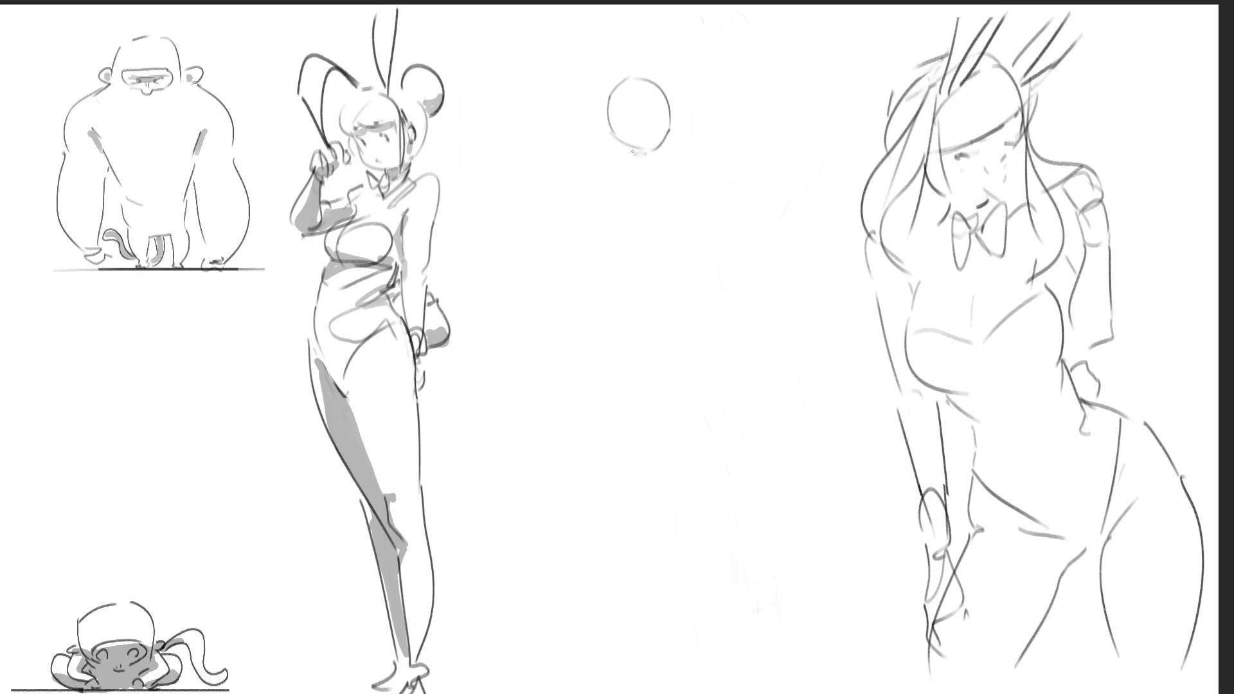
# Step: Add a small hand, construction cross-lines, and left and right jaw strokes to the circle head
pyautogui.moveTo(683, 110); pyautogui.dragTo(686, 132)
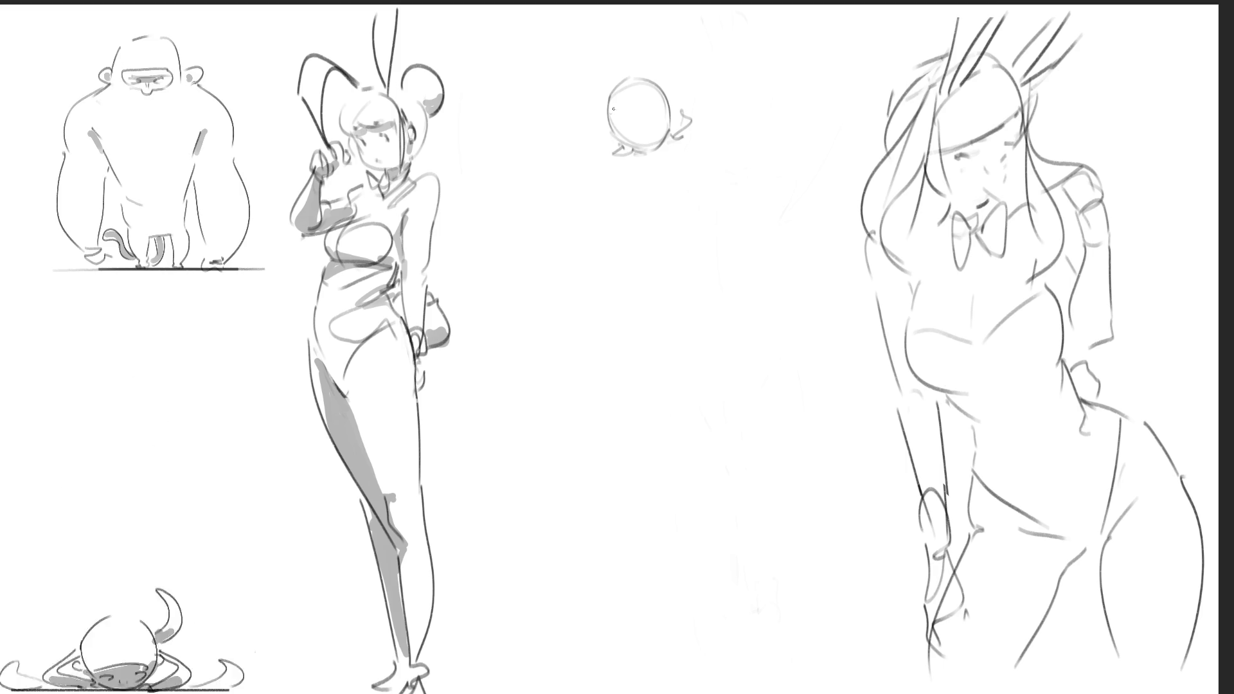
pyautogui.moveTo(633, 82)
pyautogui.mouseDown()
pyautogui.moveTo(636, 147)
pyautogui.moveTo(668, 106)
pyautogui.mouseUp()
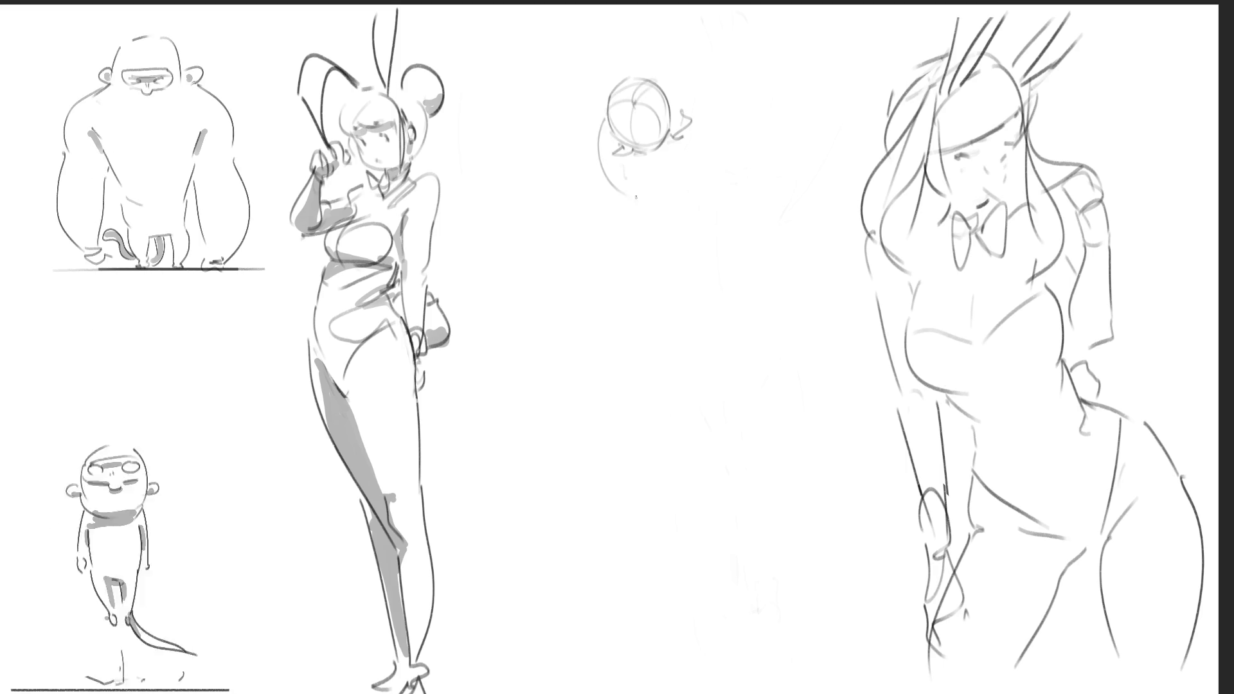
pyautogui.moveTo(635, 153); pyautogui.dragTo(639, 192)
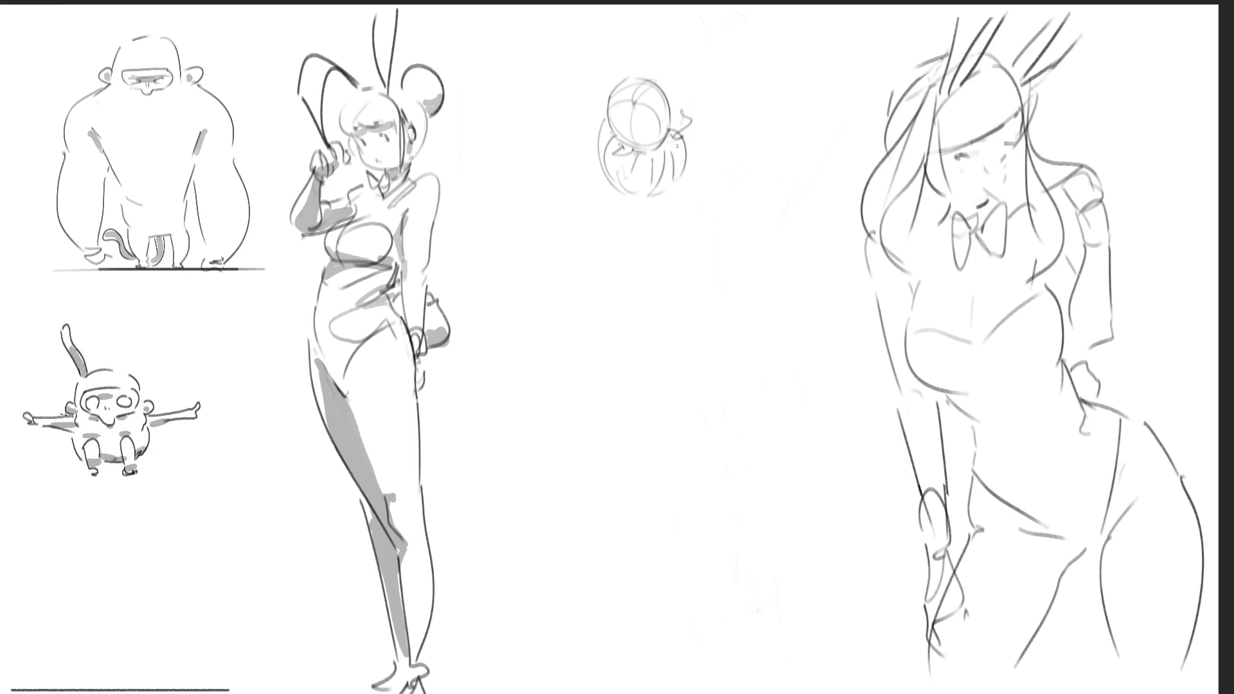
pyautogui.moveTo(684, 128); pyautogui.dragTo(662, 193)
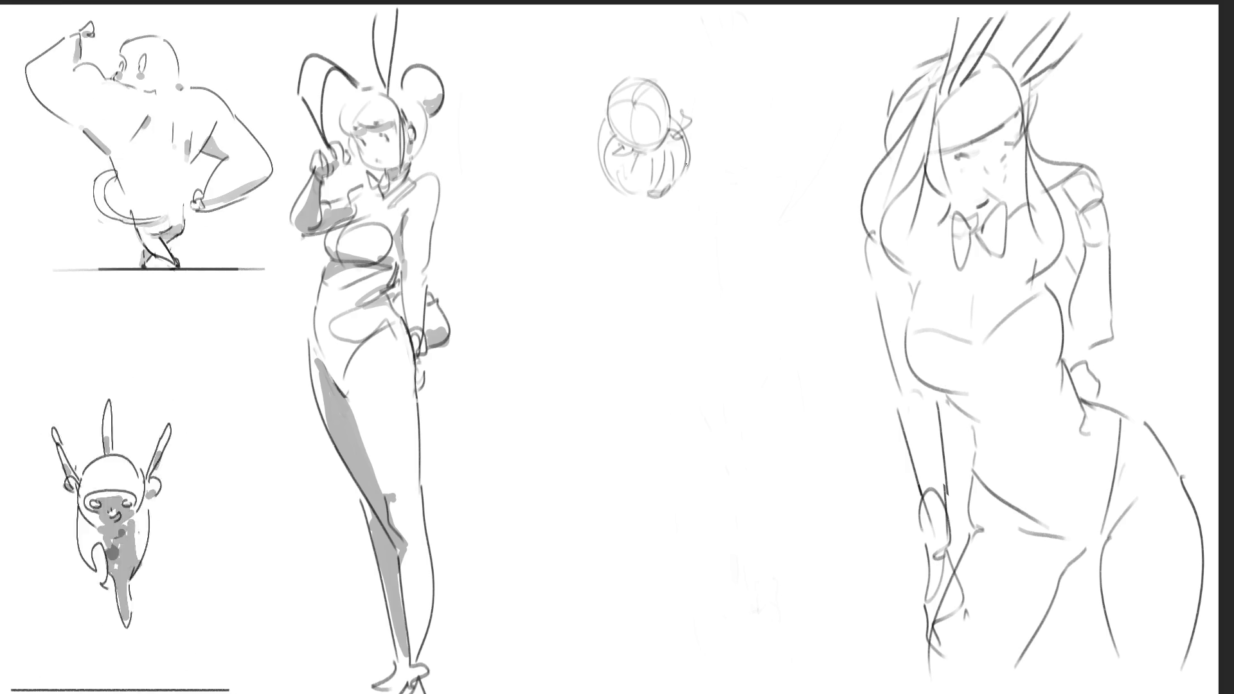